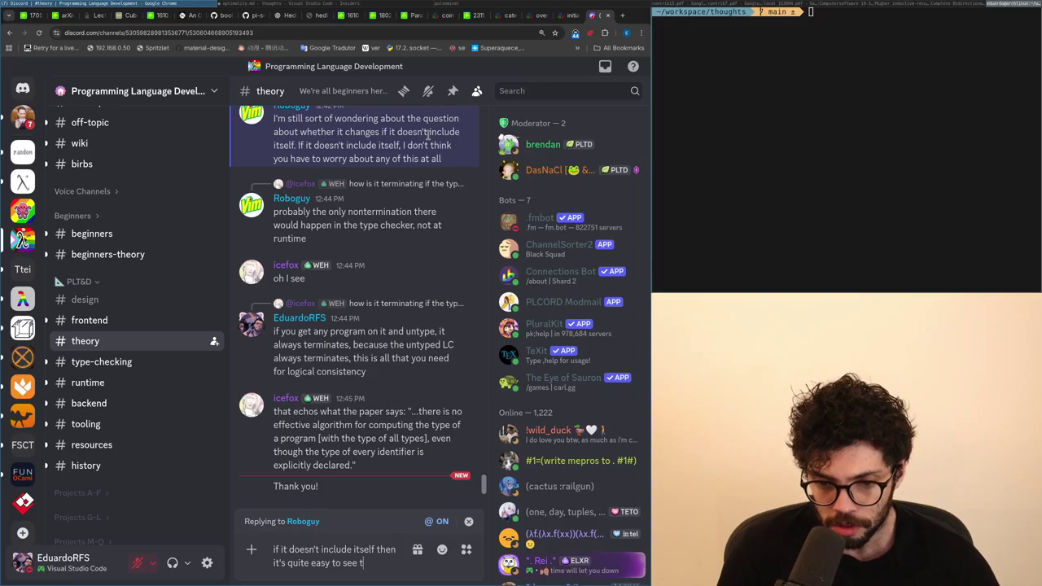
Post a #theory reply: without self-inclusion (or anything that mentions itself), an ordinal number is easy to see.
type("t")
key("ctrl+BackSpace")
key("ctrl+BackSpace")
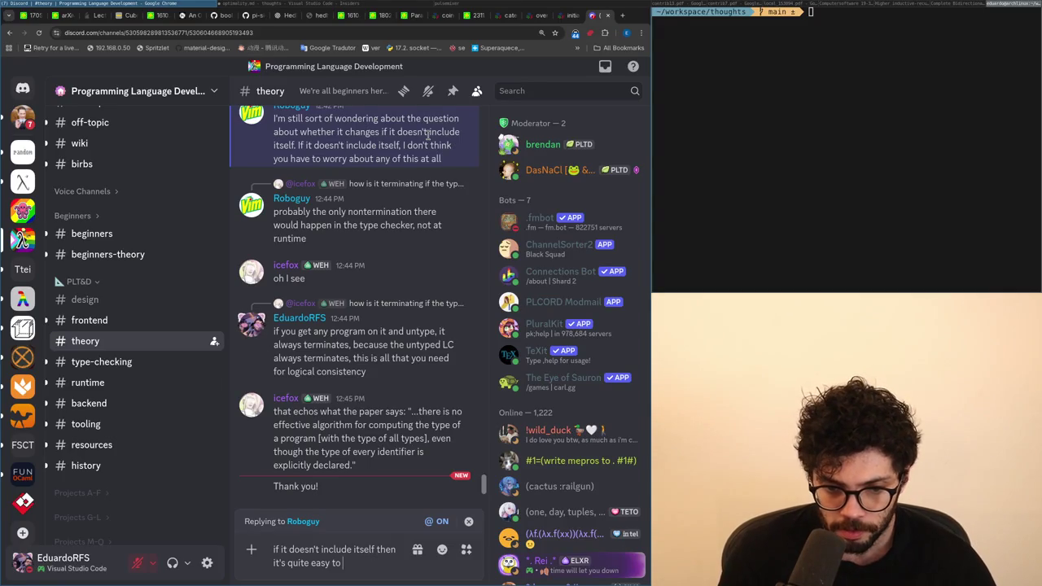
type("see ")
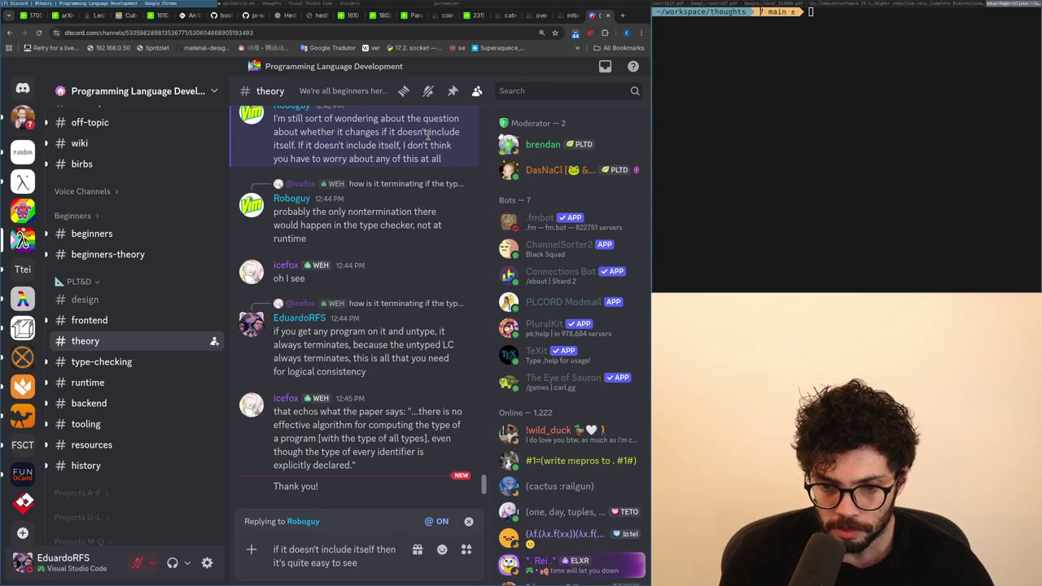
type("that there")
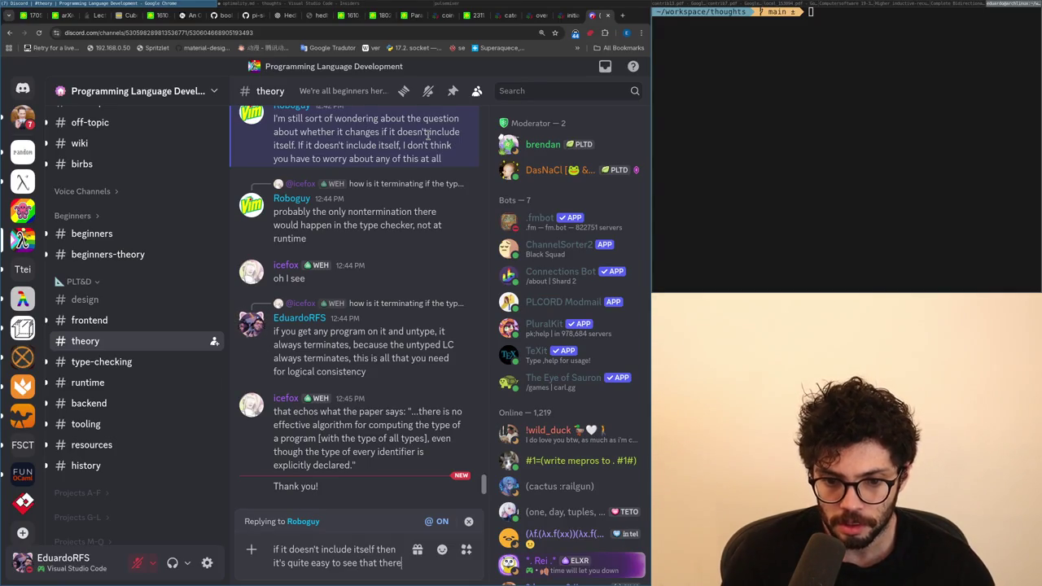
type(" is an ordinal number")
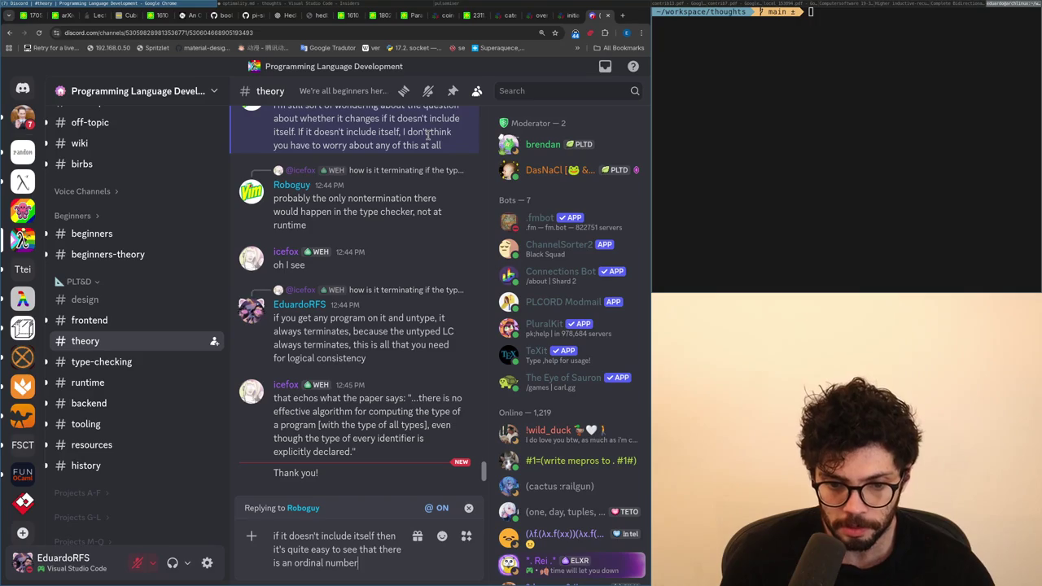
key("ctrl+Left")
key("ctrl+Left")
key("ctrl+Left")
key("ctrl+Left")
key("BackSpace")
type("(or anything that mentions itself)")
key("ctrl+shift+Left")
key("ctrl+shift+Left")
key("ctrl+shift+Left")
key("Right")
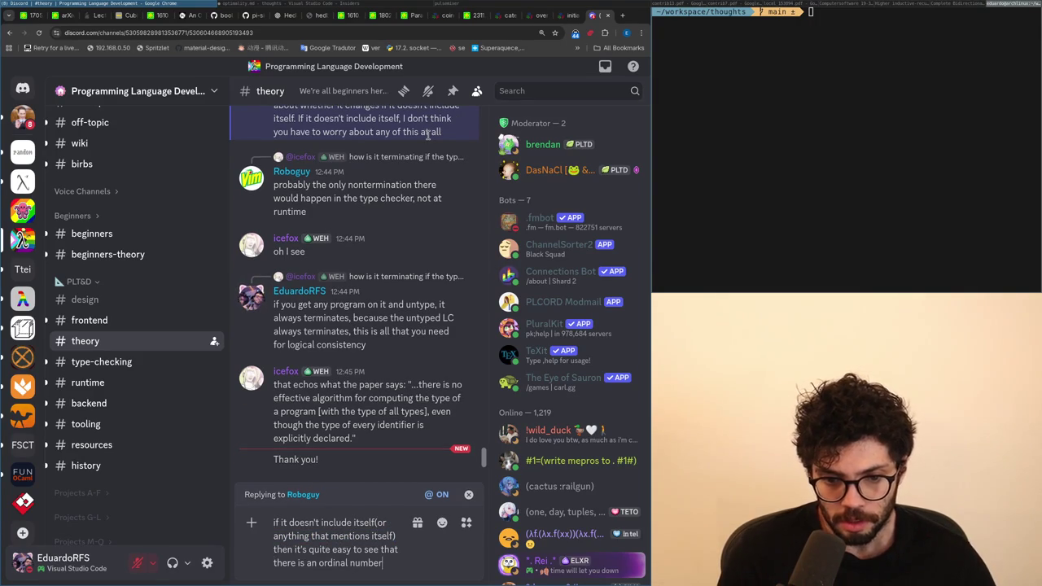
key("Return")
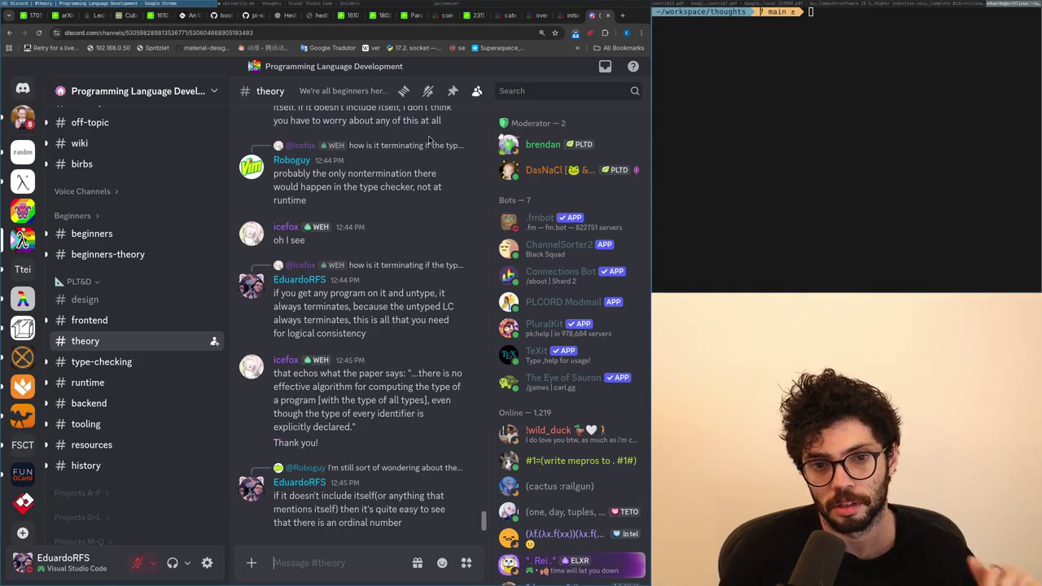
mouse_move(326, 299)
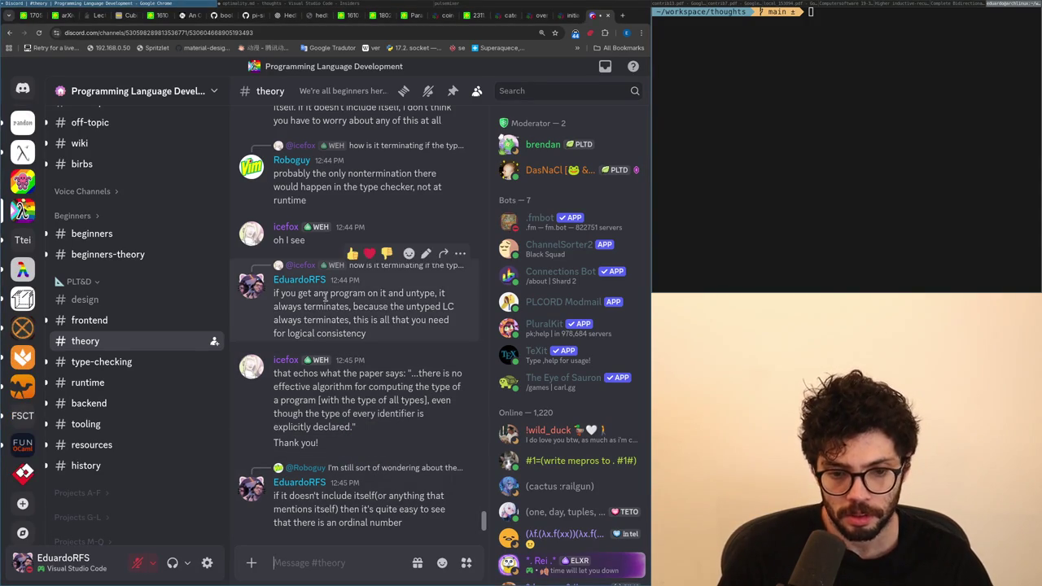
type("but impredicativity you still don't have those issues")
key("ctrl+BackSpace")
key("ctrl+BackSpace")
type("those issues ")
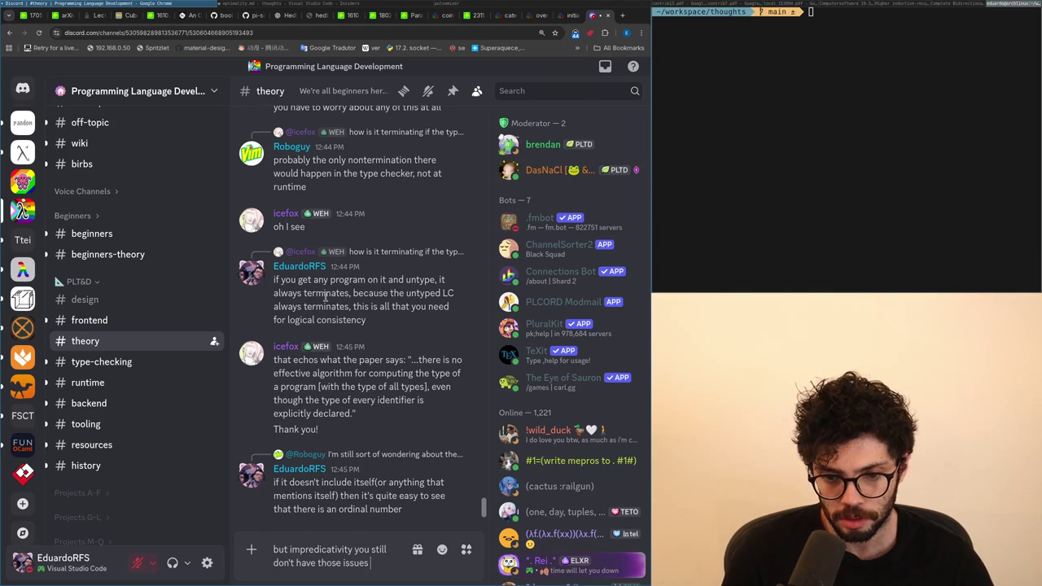
type("naively")
key("ctrl+Home")
key("ctrl+Right")
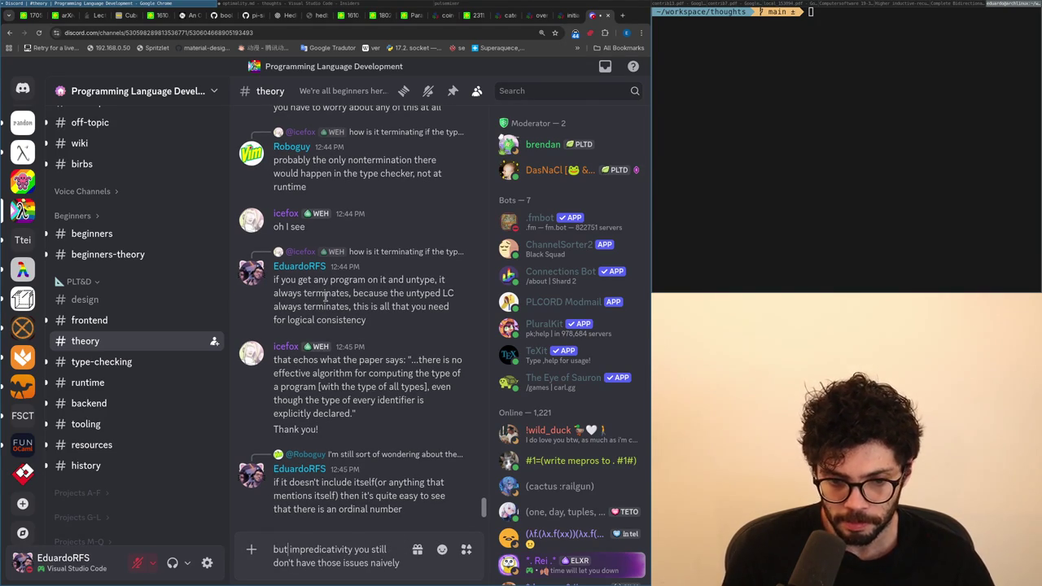
type("naive")
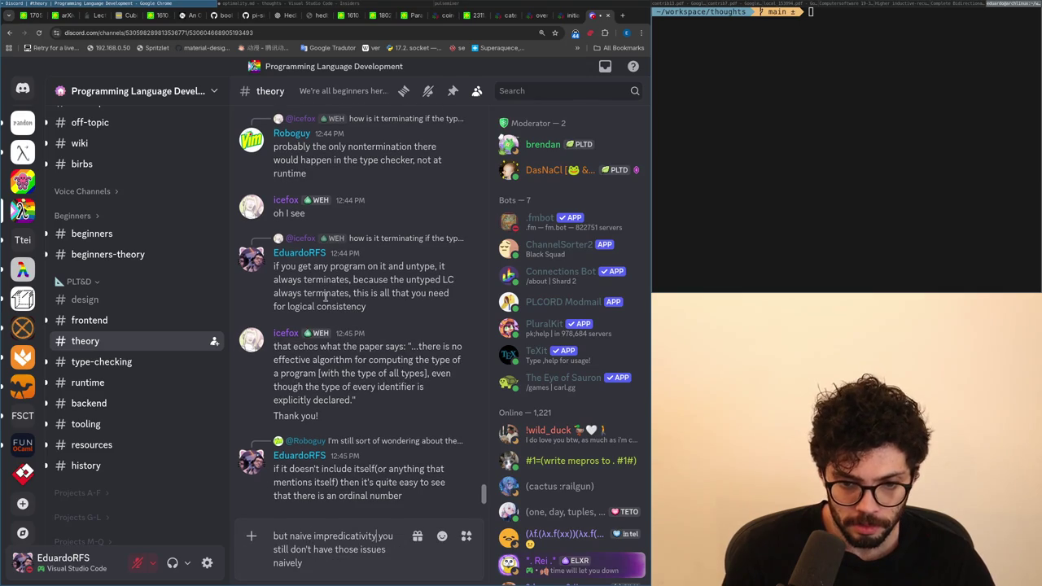
key("ctrl+End")
key("ctrl+shift+Left")
key("ctrl+shift+Left")
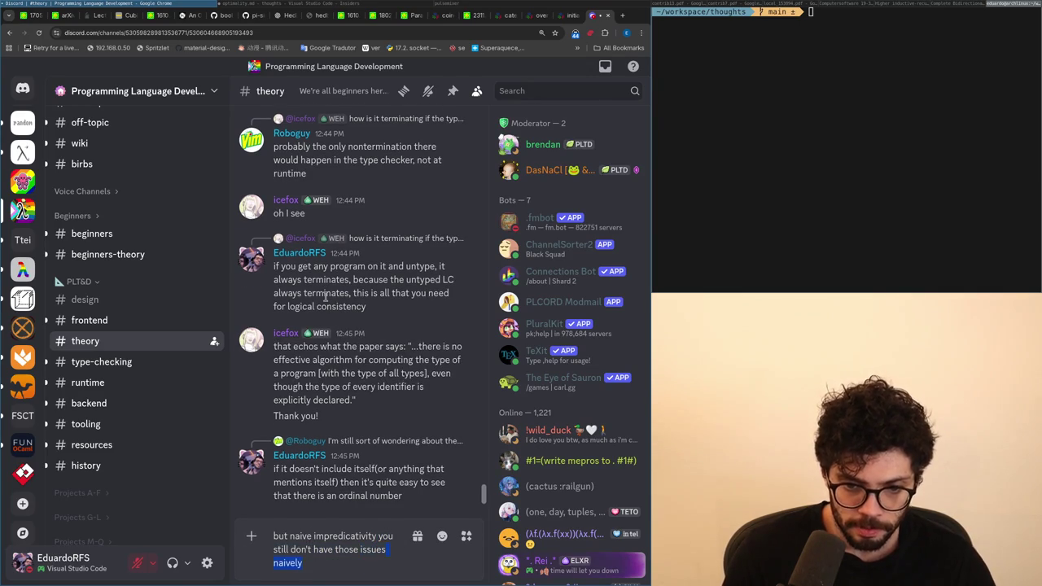
key("BackSpace")
key("ctrl+a")
key("BackSpace")
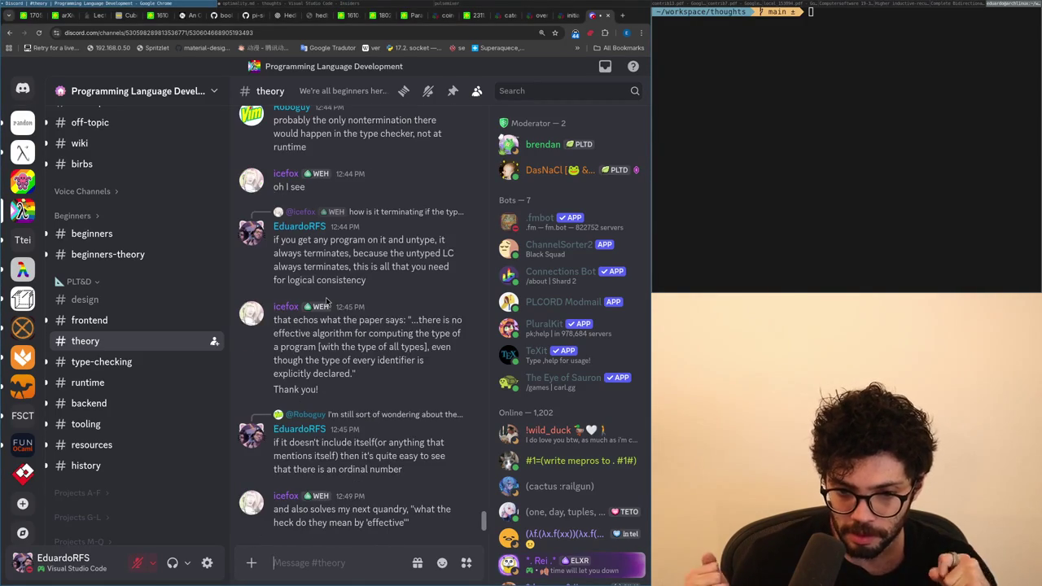
mouse_move(367, 509)
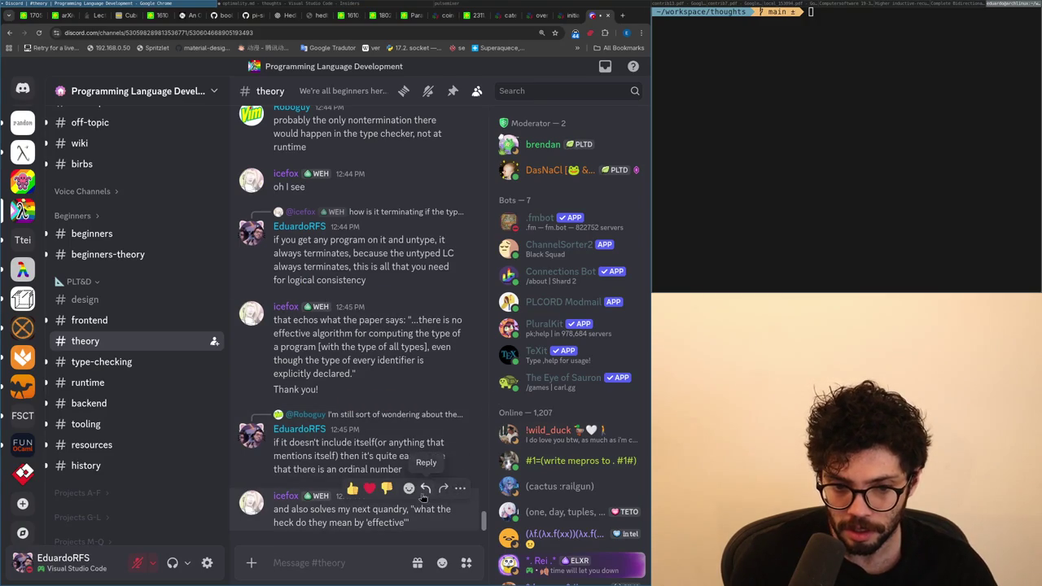
scroll(362, 517, "up", 3)
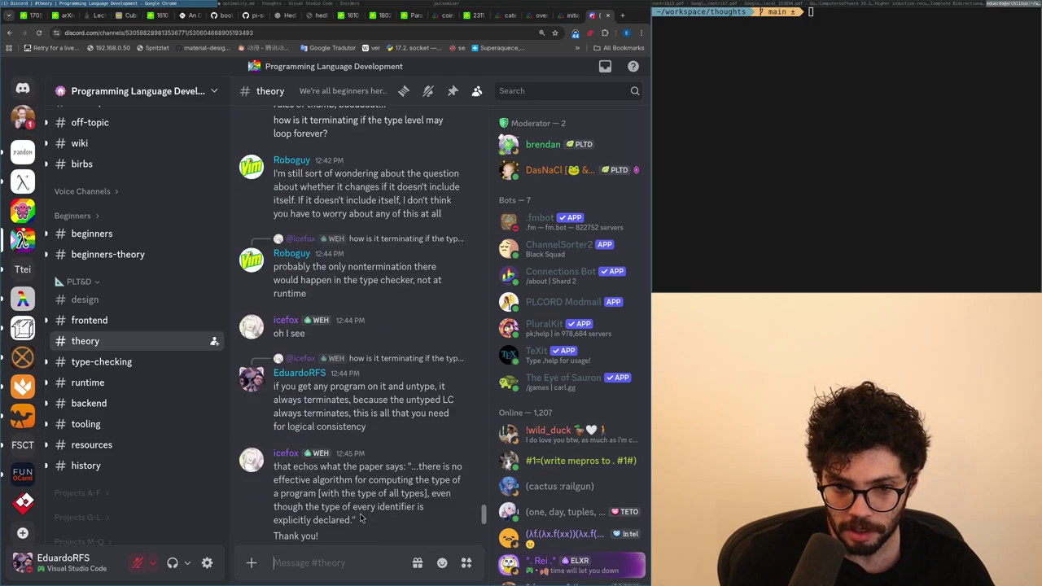
scroll(361, 517, "up", 2)
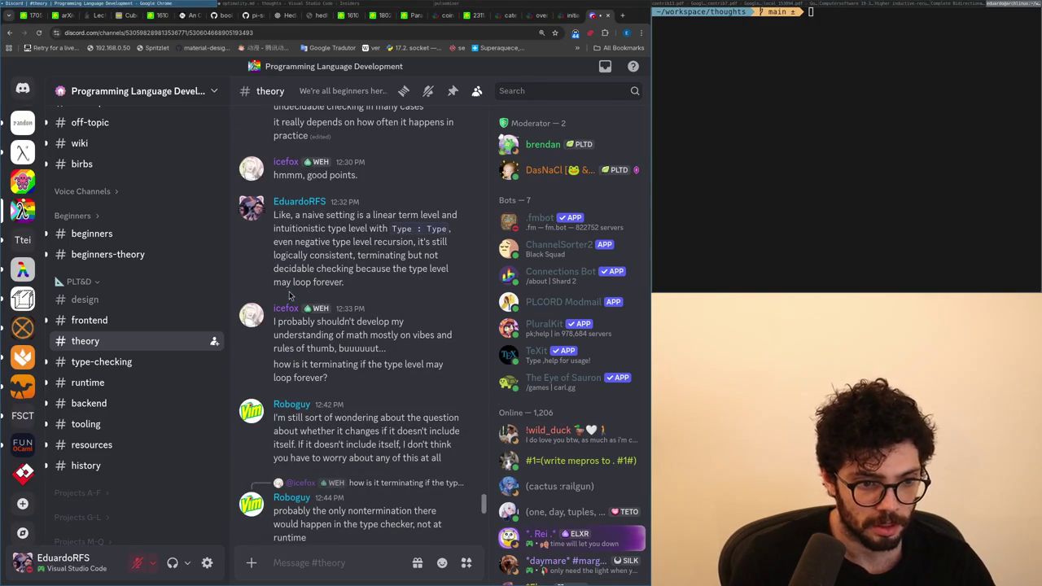
scroll(288, 295, "up", 3)
scroll(293, 276, "up", 2)
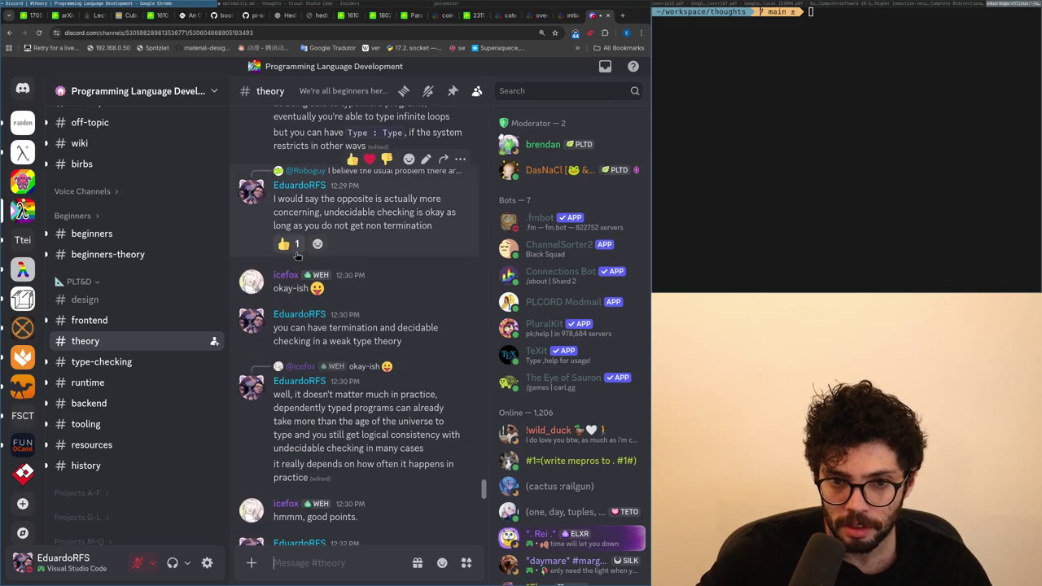
mouse_move(336, 317)
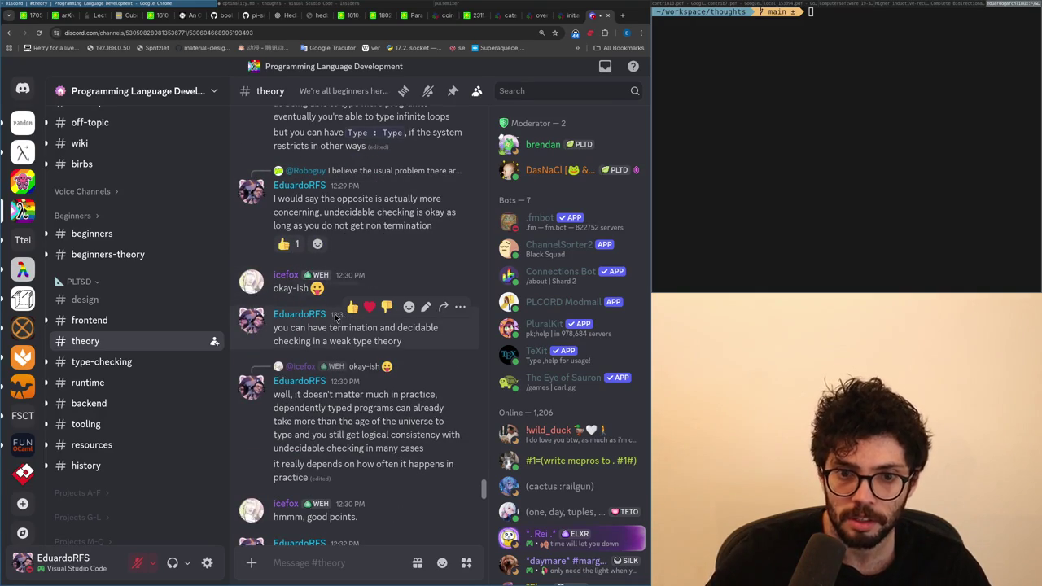
scroll(335, 316, "down", 3)
scroll(335, 315, "down", 3)
scroll(335, 316, "down", 2)
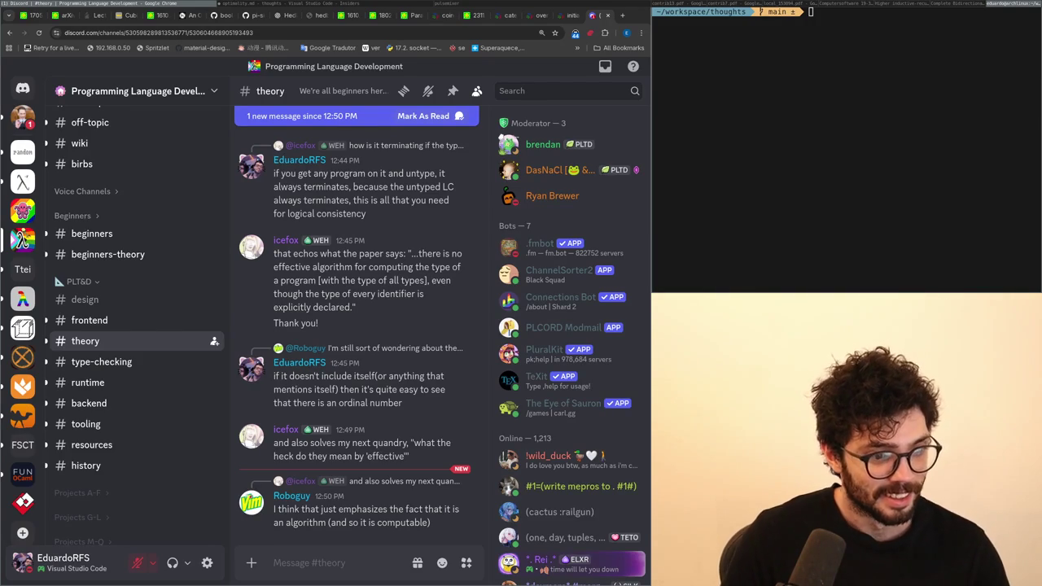
left_click(324, 297)
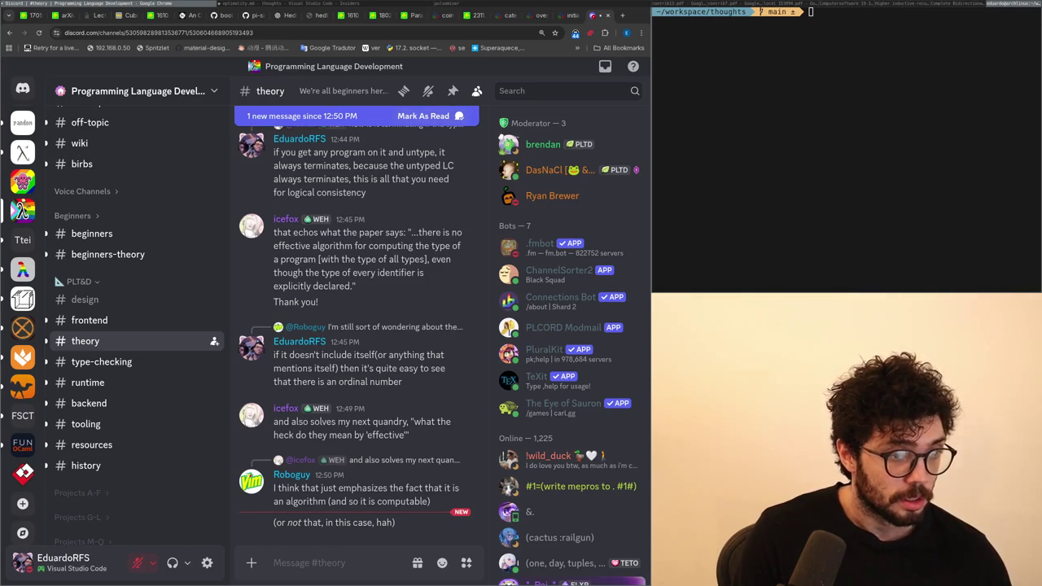
key("alt+Tab")
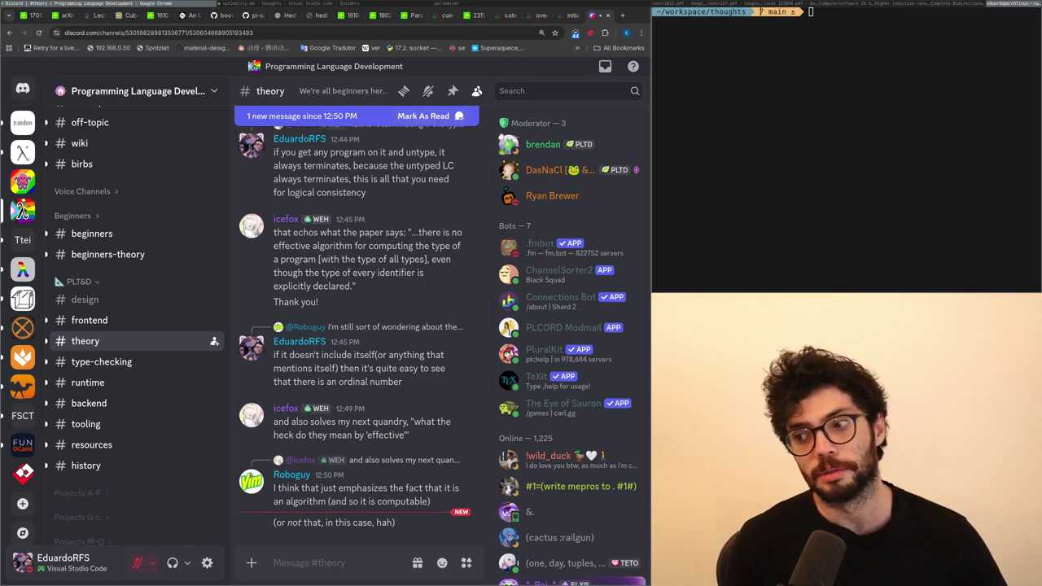
key("alt+Tab")
key("alt+Tab")
key("alt+Tab")
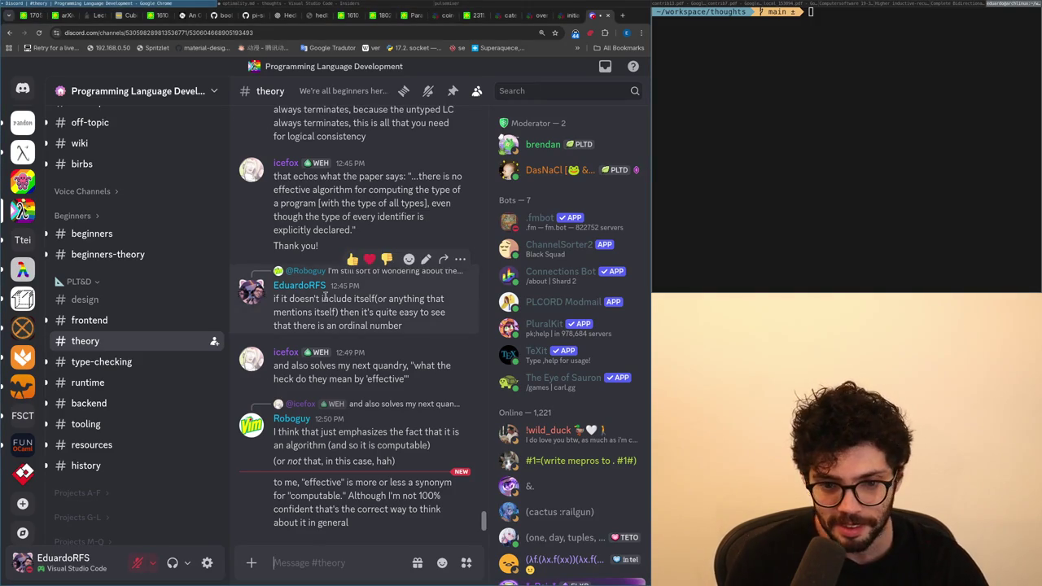
mouse_move(366, 312)
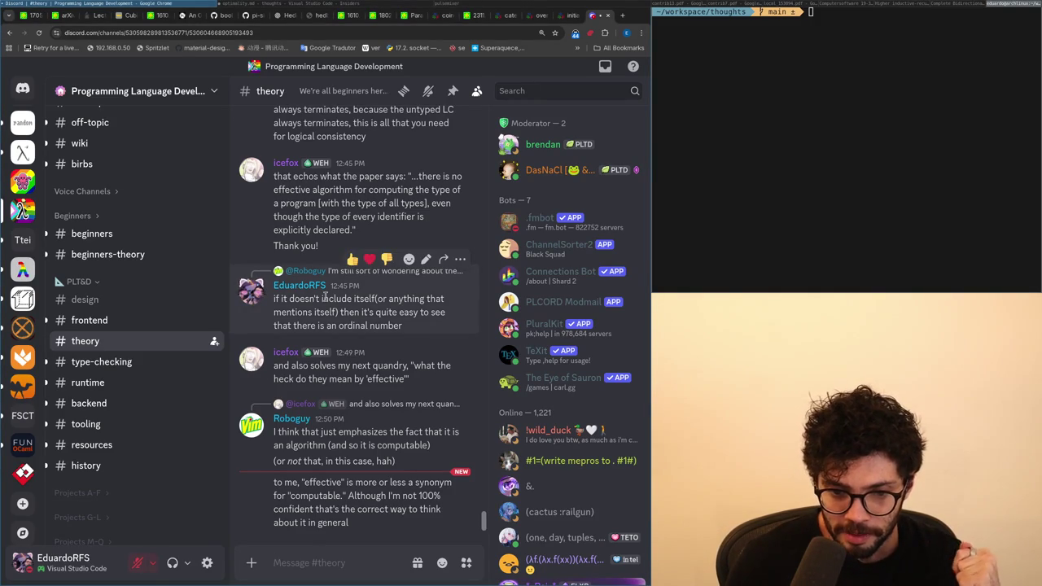
scroll(312, 398, "up", 3)
scroll(309, 390, "up", 2)
scroll(308, 387, "up", 2)
scroll(305, 383, "up", 3)
scroll(303, 381, "down", 3)
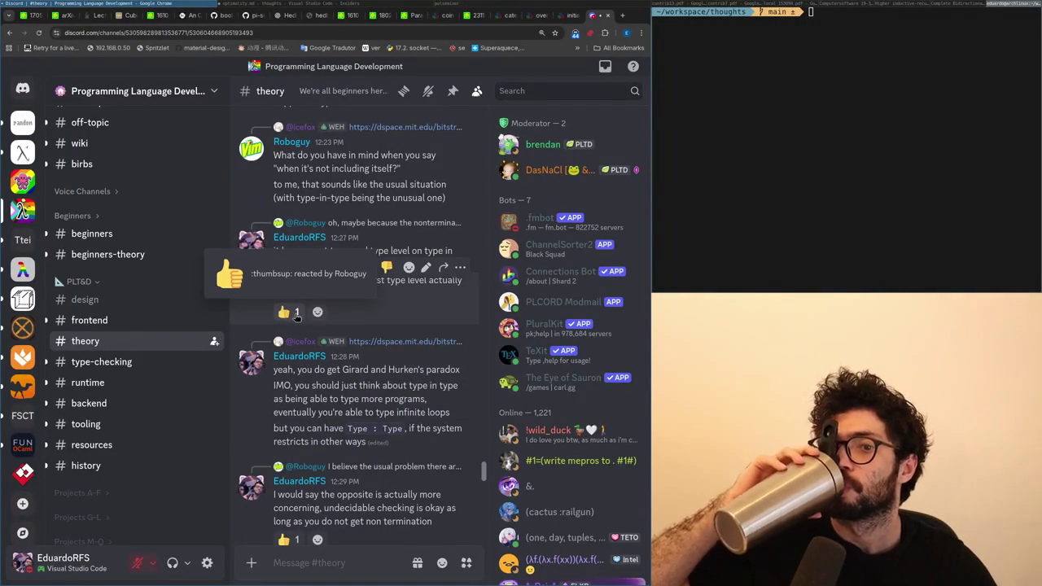
scroll(367, 456, "down", 5)
scroll(383, 492, "down", 5)
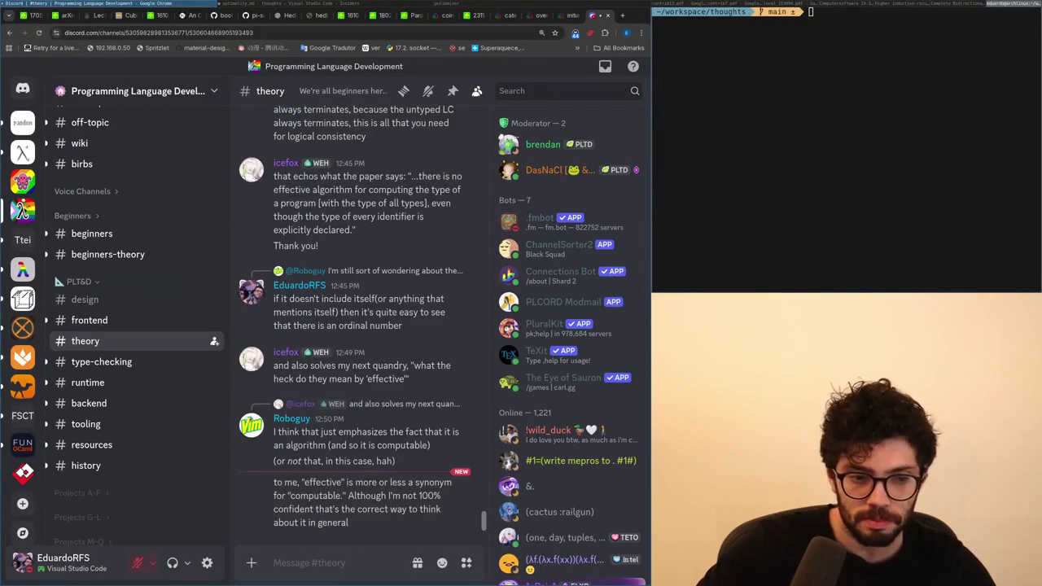
mouse_move(366, 305)
key("ctrl+t")
type("x.com")
key("Return")
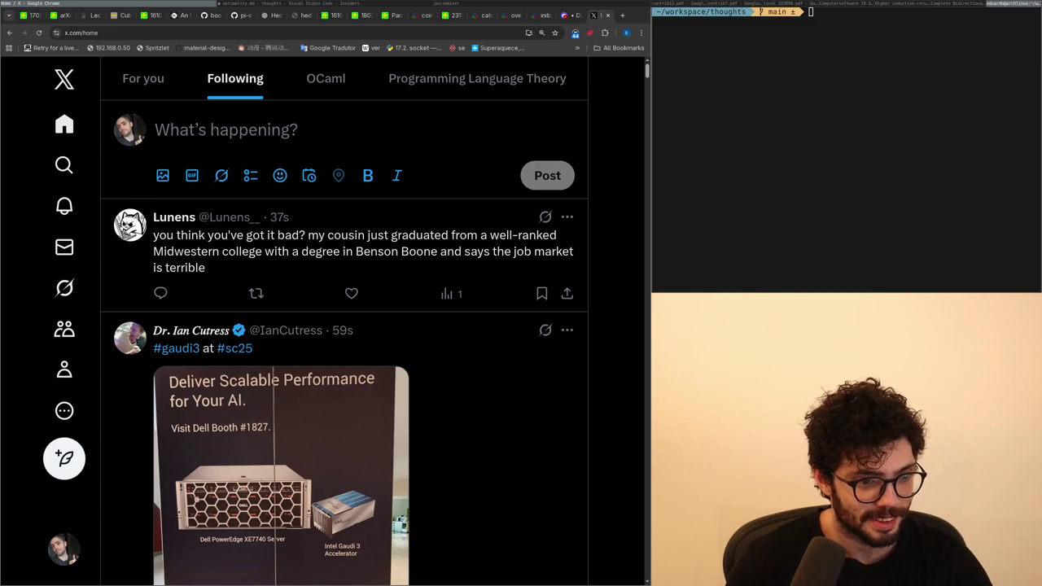
Skim down the X Following feed, then return to the Discord tab.
scroll(326, 297, "down", 5)
scroll(325, 298, "down", 5)
scroll(327, 301, "down", 5)
scroll(326, 301, "down", 5)
scroll(326, 302, "down", 5)
key("ctrl+Tab")
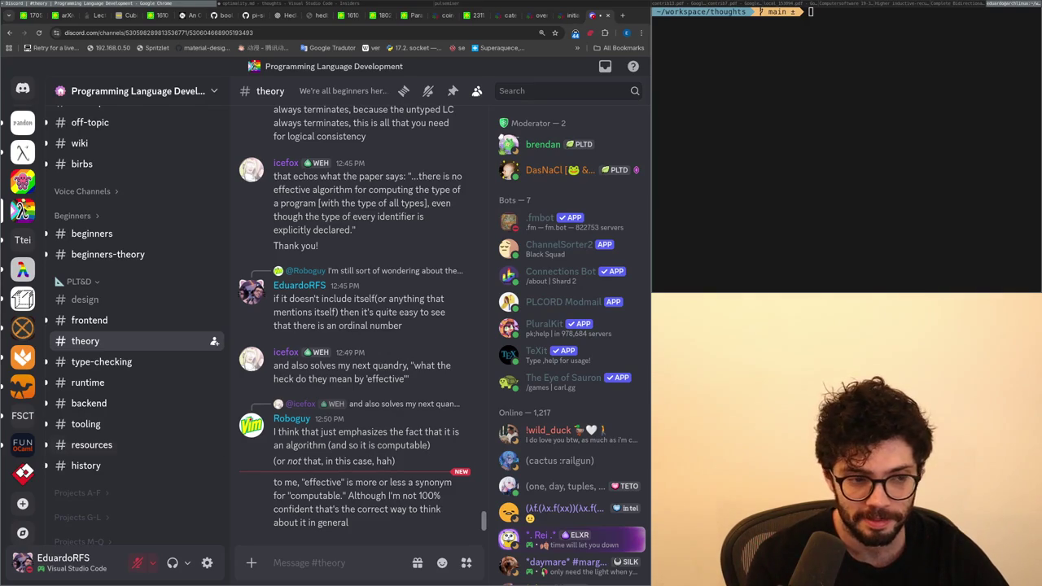
Glance at #type-checking, go back to #theory, then bring optimality.md in VS Code to front.
key("alt+Tab")
key("alt+Tab")
key("alt+Tab")
key("alt+Tab")
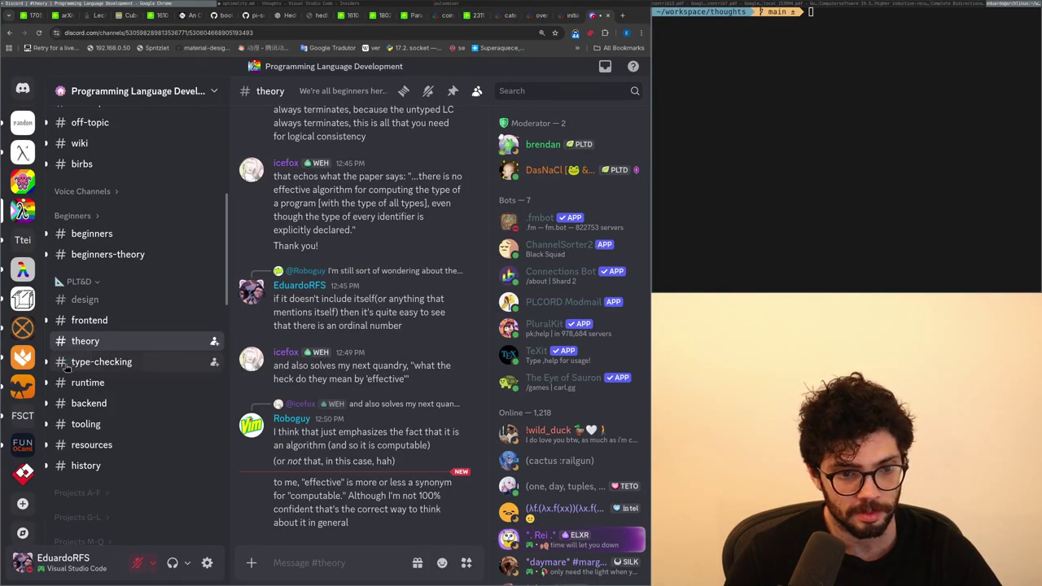
left_click(90, 361)
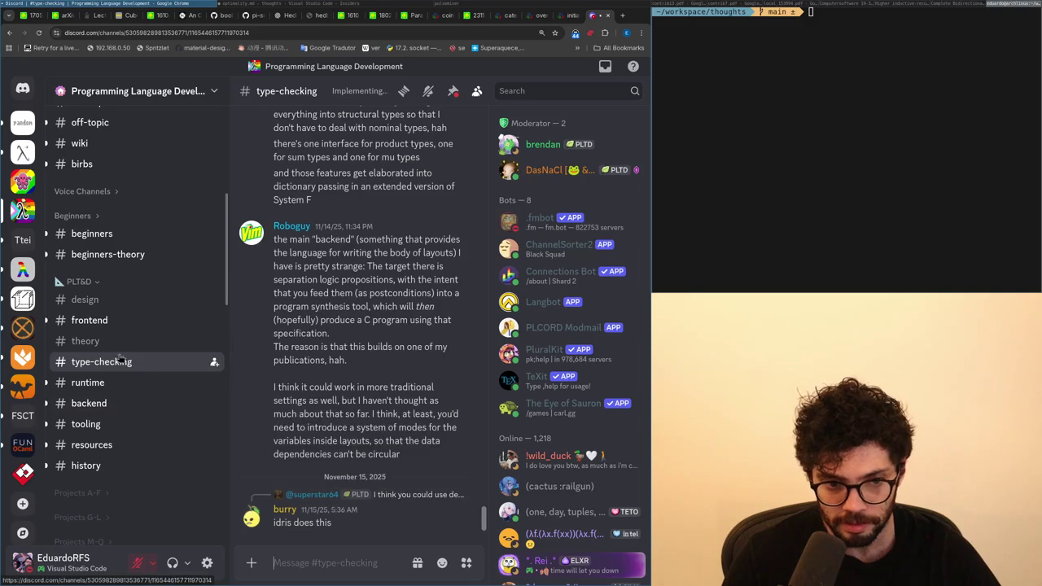
left_click(85, 341)
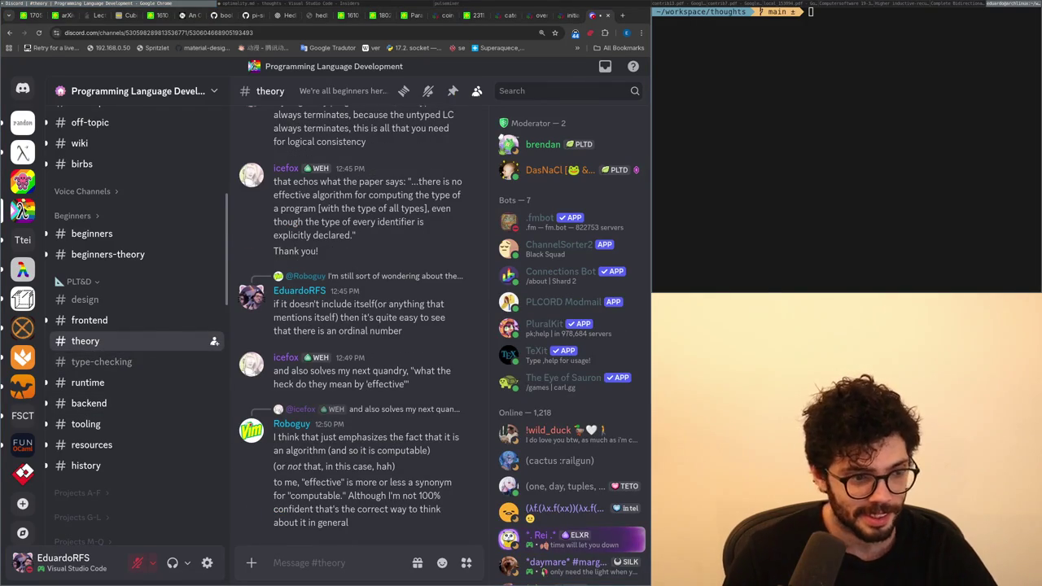
key("alt+Tab")
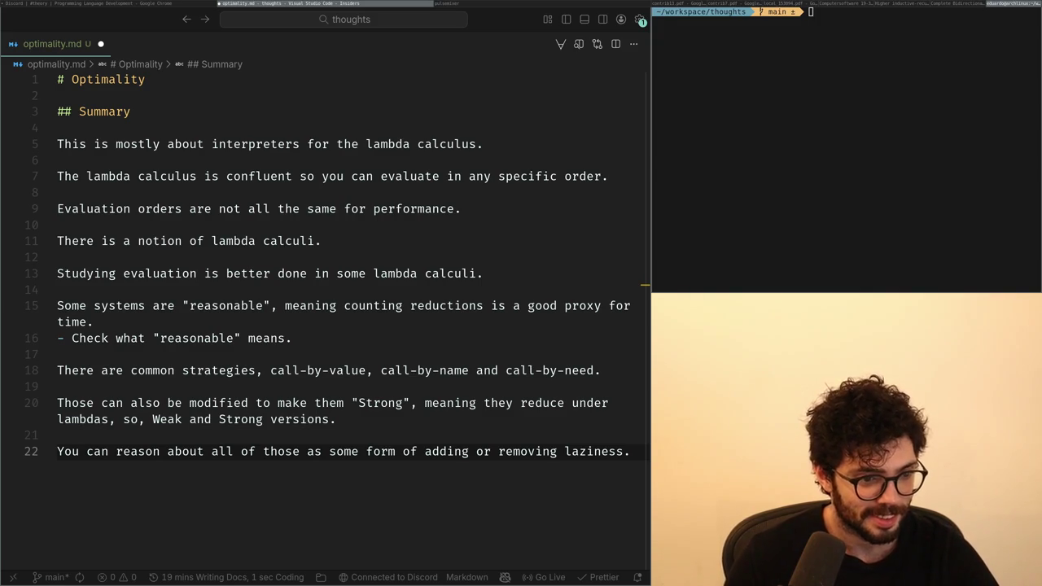
Go to the end of the laziness sentence on line 22 and open a new line below it.
key("super+Left")
key("super+Right")
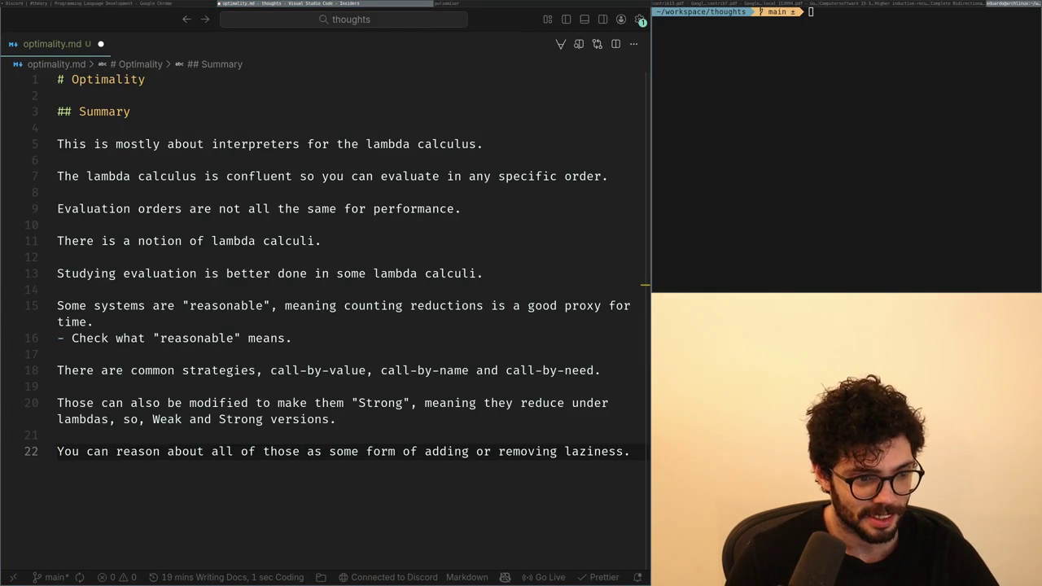
key("ctrl+shift+Right")
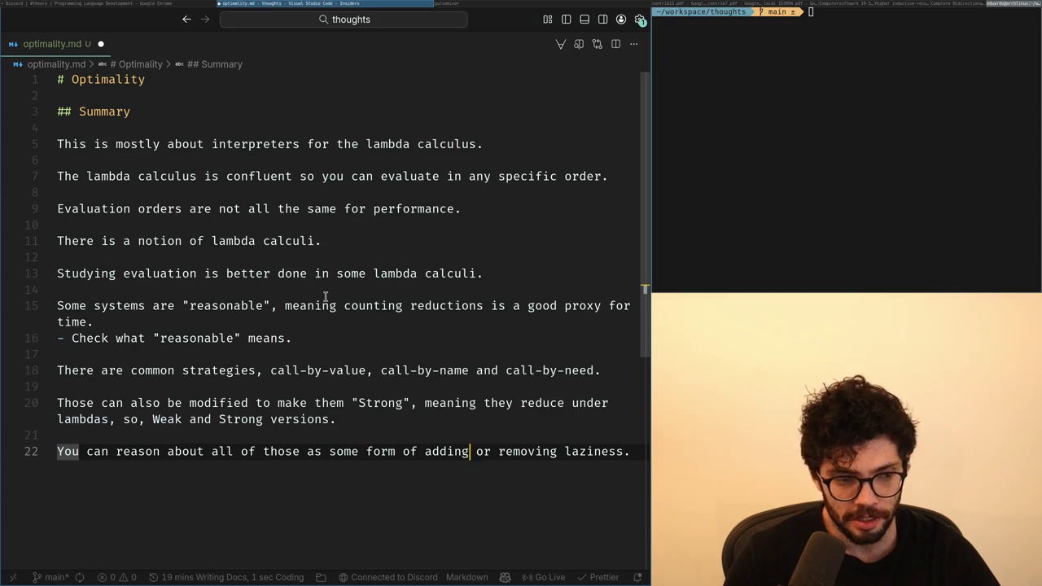
key("End")
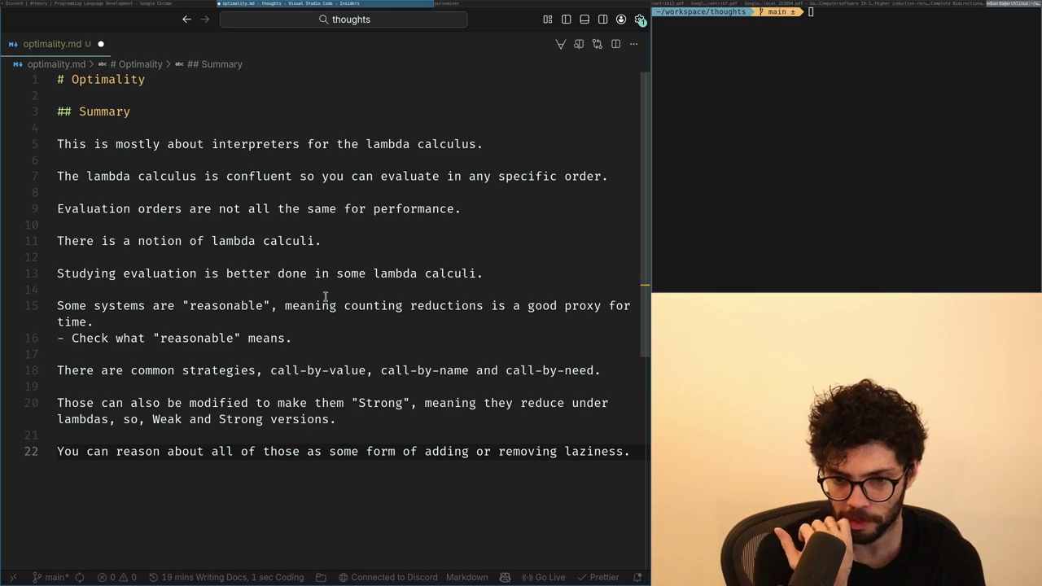
key("Left")
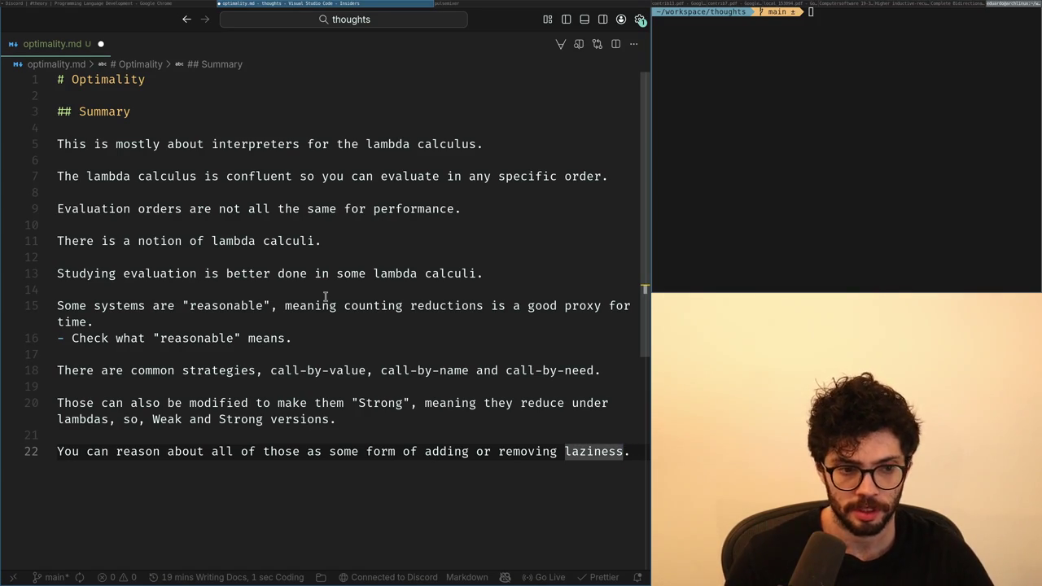
key("End")
key("Return")
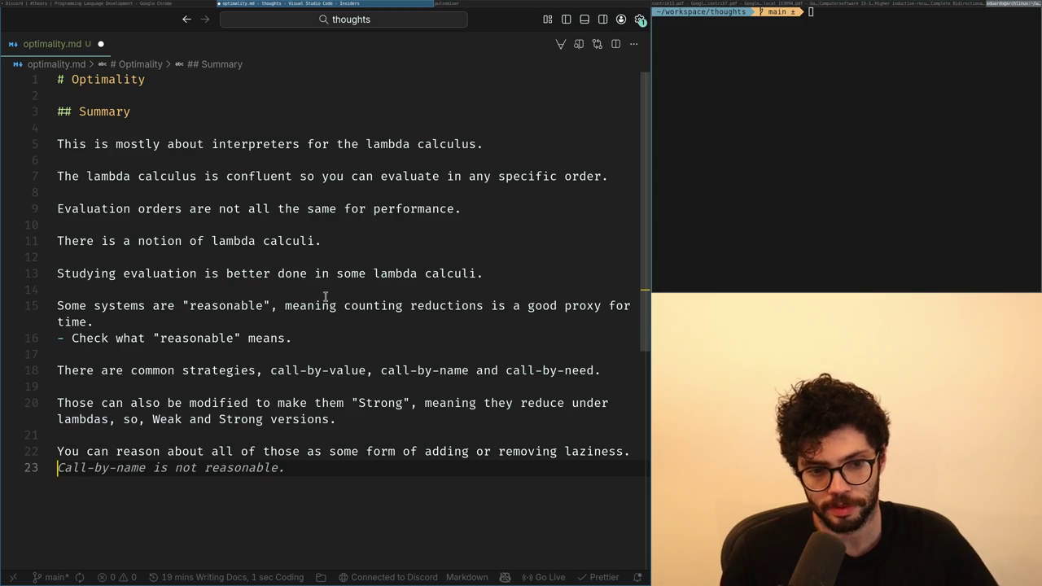
key("Up")
Draft a 'By starting with a setting where every reduction is always done ahead of time' opening.
type("By starting with a setting where every reduction is always done")
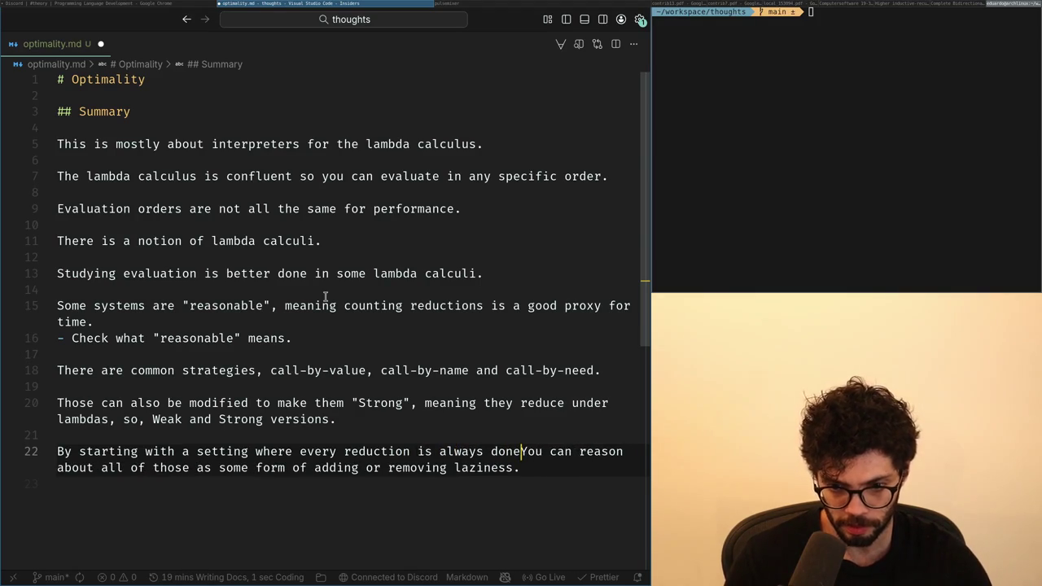
type(" ahead of time, ")
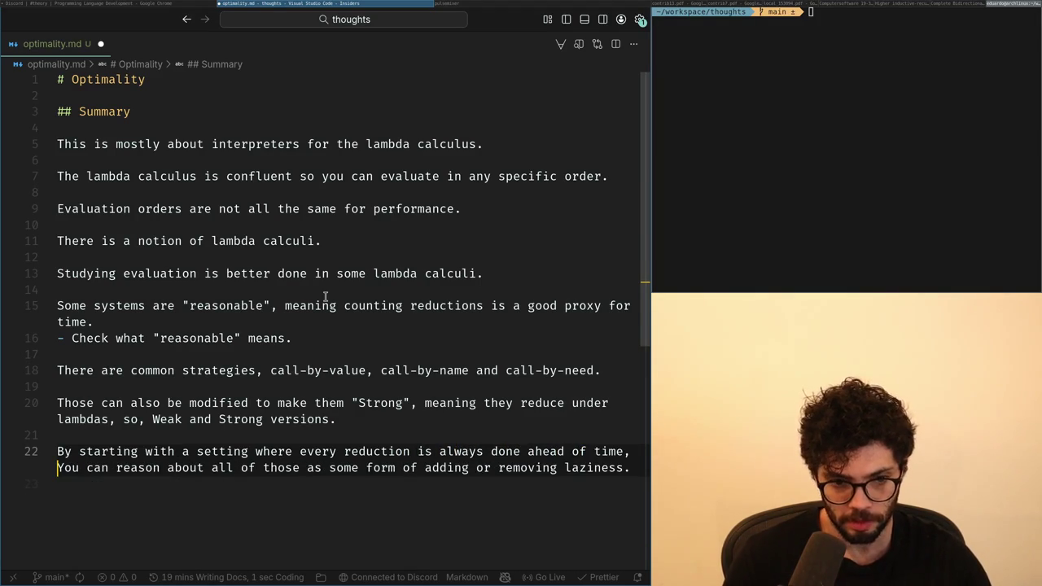
type("yww")
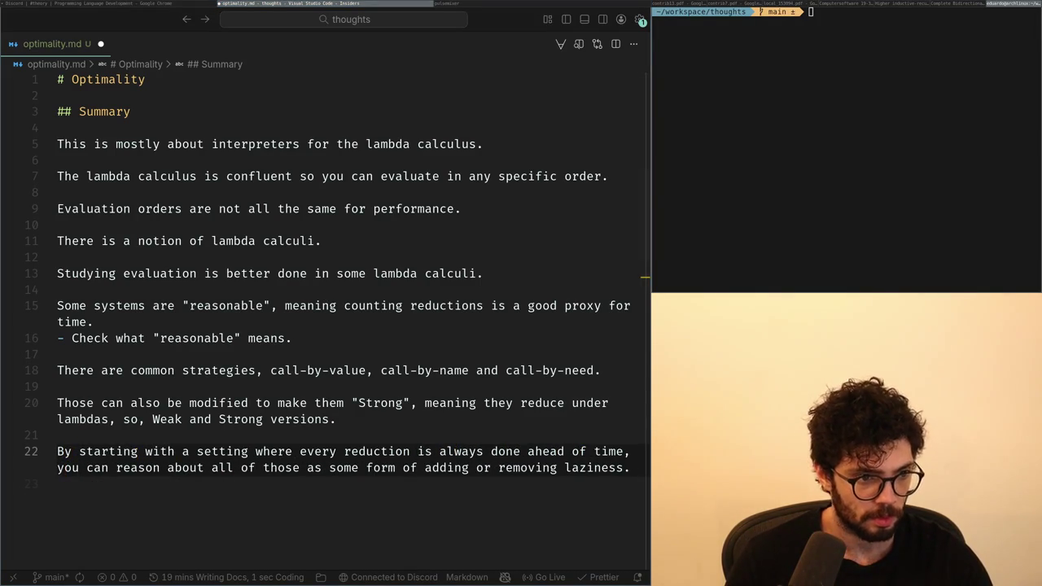
key("w")
key("w")
key("w")
key("b")
key("b")
key("b")
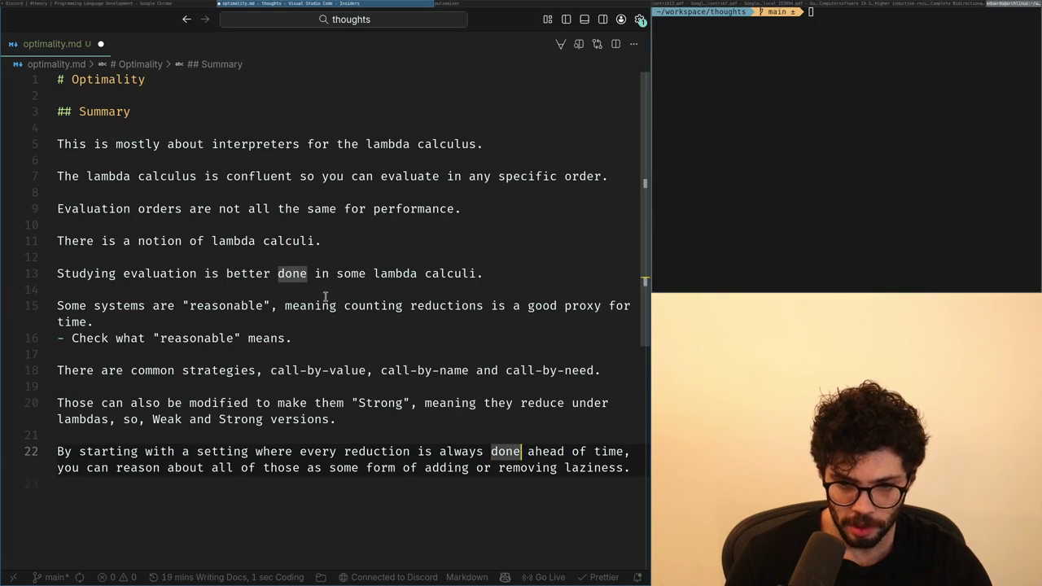
key("w")
key("0")
key("V")
key("d")
key("u")
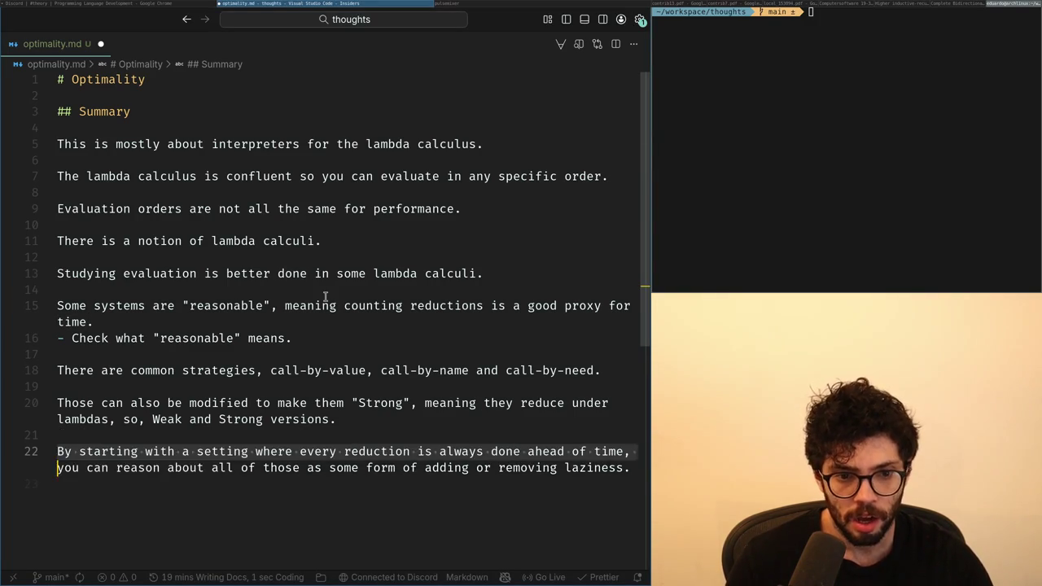
Remove the 'By starting' clause and restore the capital 'You' at the sentence start.
key("~")
key("d")
key("b")
key("d")
key("b")
key("d")
key("0")
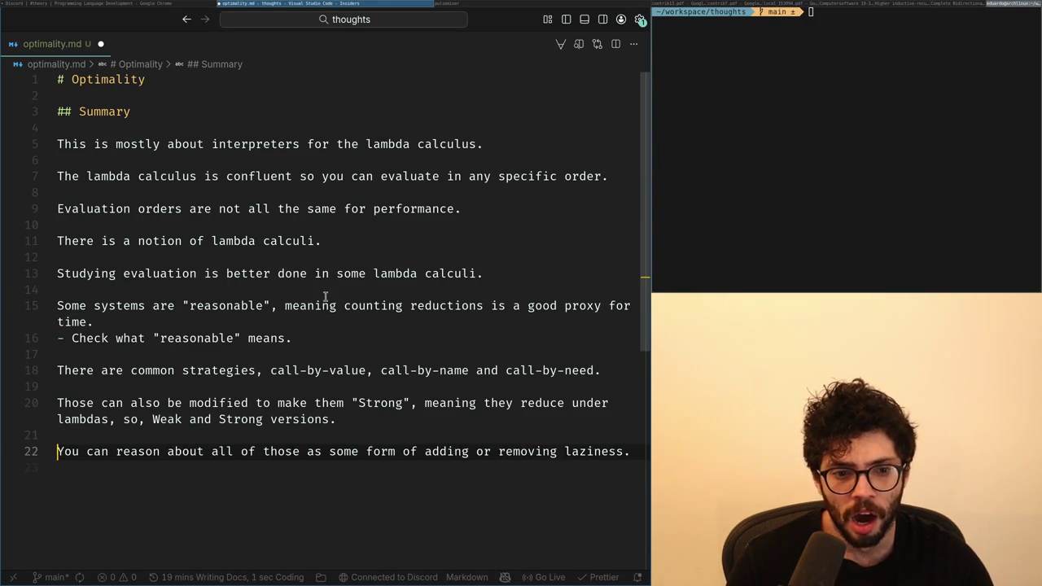
Add empty lines around line 22 and erase stray text such as 'ca' and 'You can'.
key("j")
key("i")
key("Return")
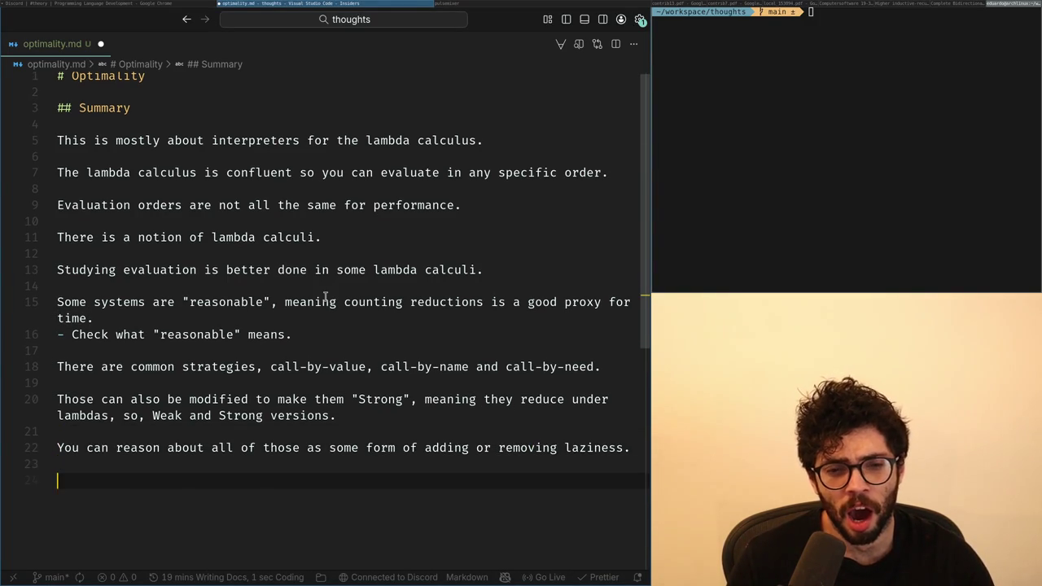
type("Youca")
key("ctrl+u")
key("Escape")
key("d")
key("d")
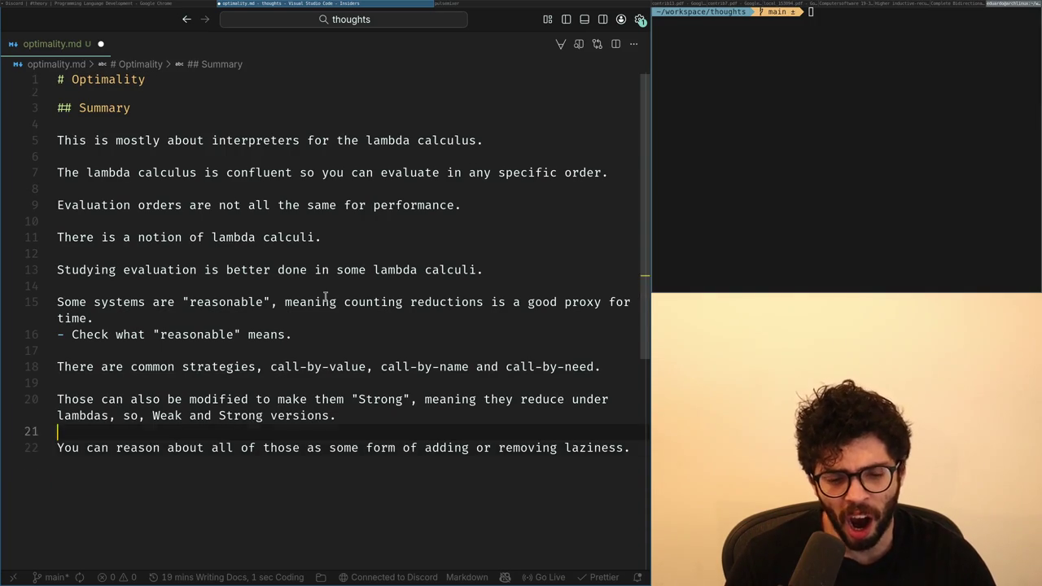
type("OYou can")
key("ctrl+u")
type("C")
key("BackSpace")
Discard an 'A common strategy, that can be…' draft, leaving a fresh line above the laziness sentence.
type("A common strategy, that can be ")
type("n")
key("BackSpace")
key("BackSpace")
key("BackSpace")
key("BackSpace")
key("BackSpace")
key("BackSpace")
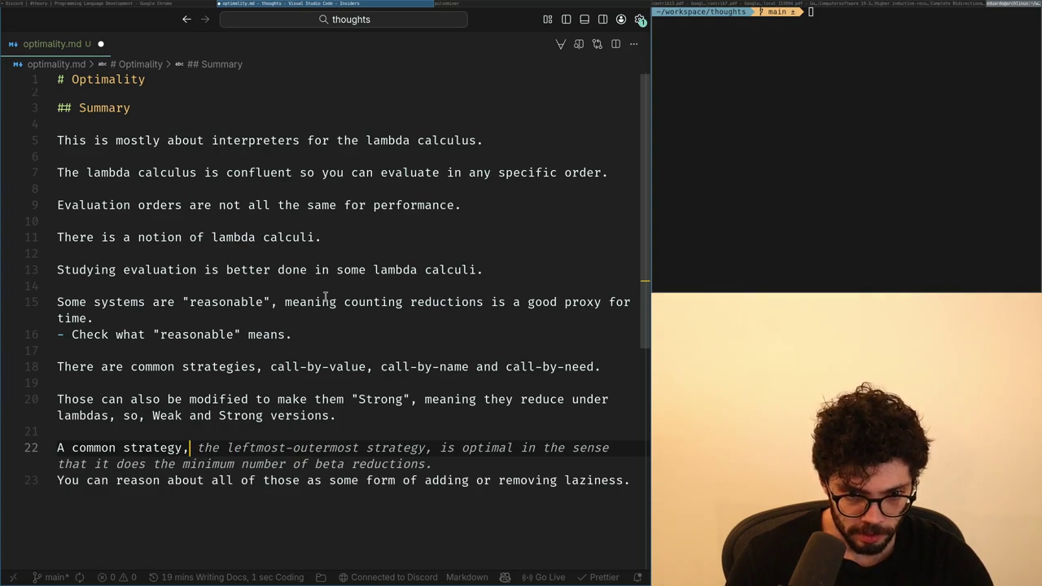
key("BackSpace")
key("BackSpace")
key("BackSpace")
key("BackSpace")
key("BackSpace")
key("BackSpace")
key("BackSpace")
type("A")
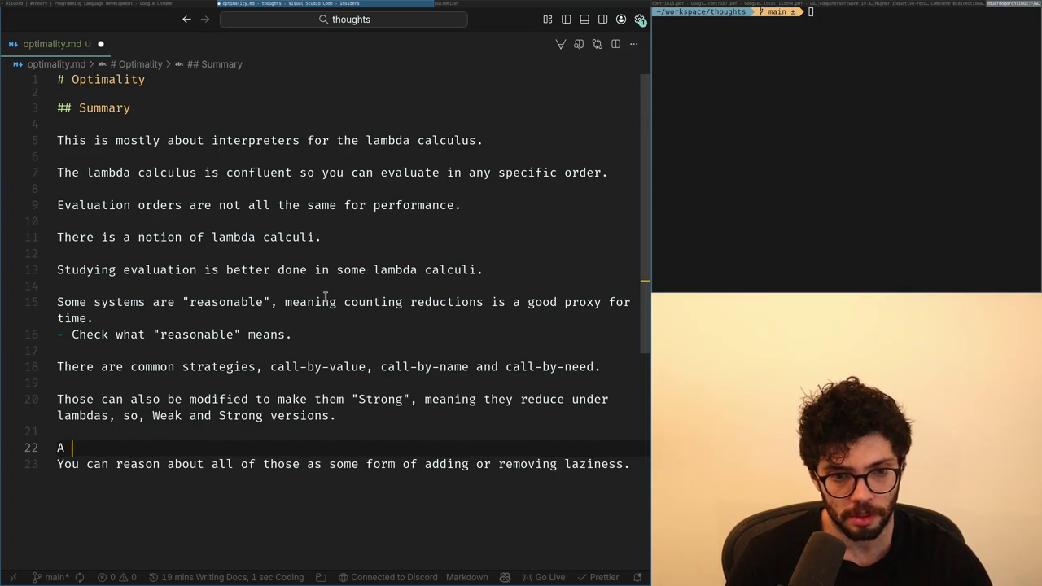
key("BackSpace")
key("BackSpace")
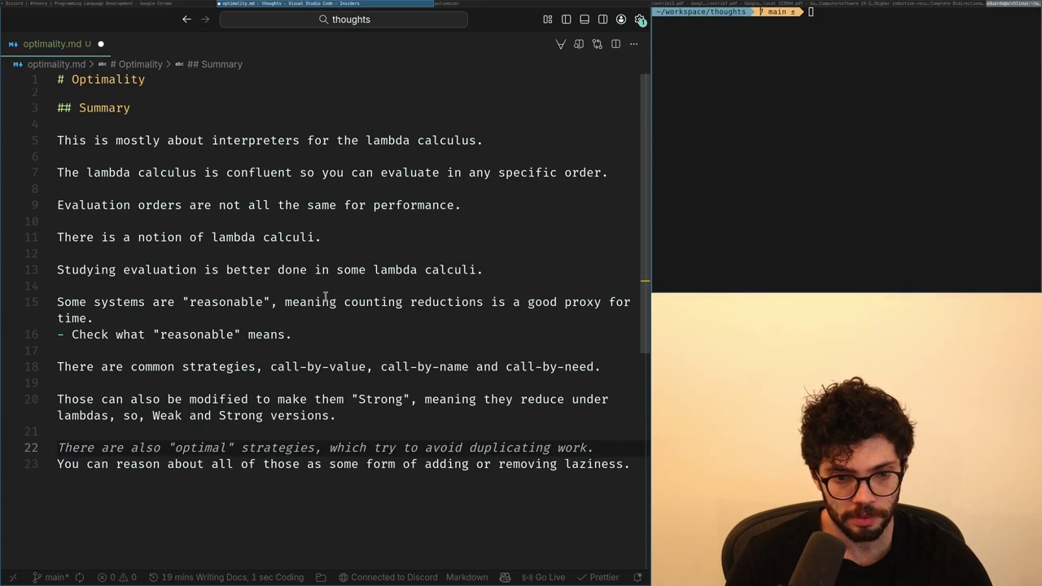
key("Delete")
key("Down")
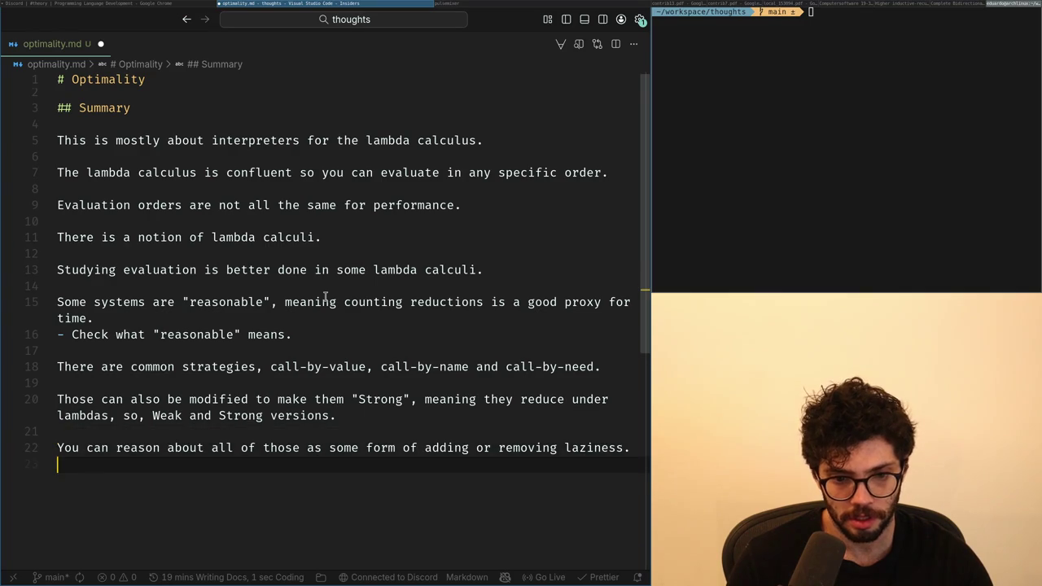
key("Up")
key("Up")
key("Return")
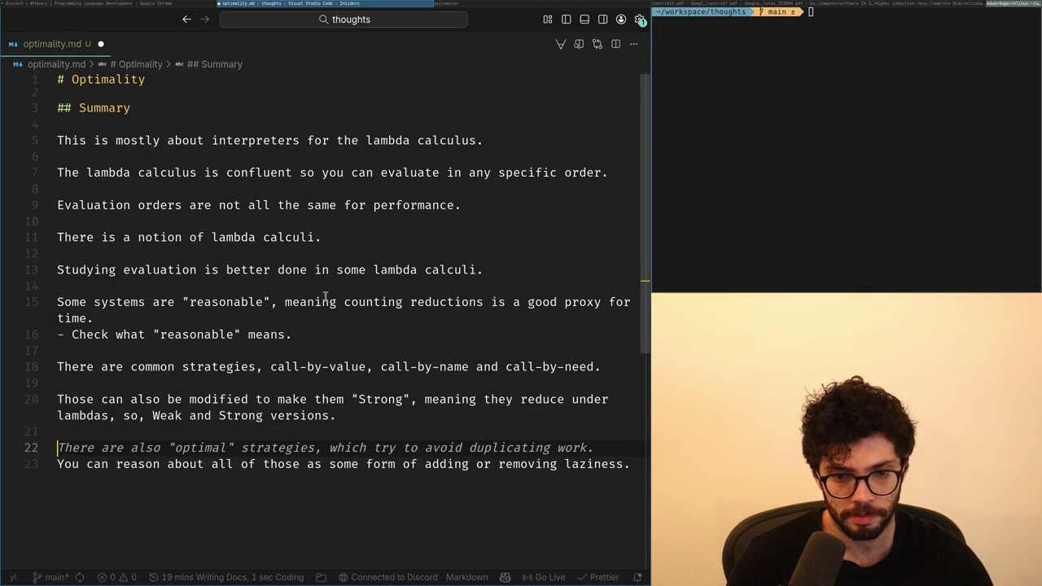
type("e")
key("BackSpace")
key("BackSpace")
key("BackSpace")
Write a 'For those standard strategies' paragraph placing them on a spectrum of laziness, starting from the left.
type("For thos")
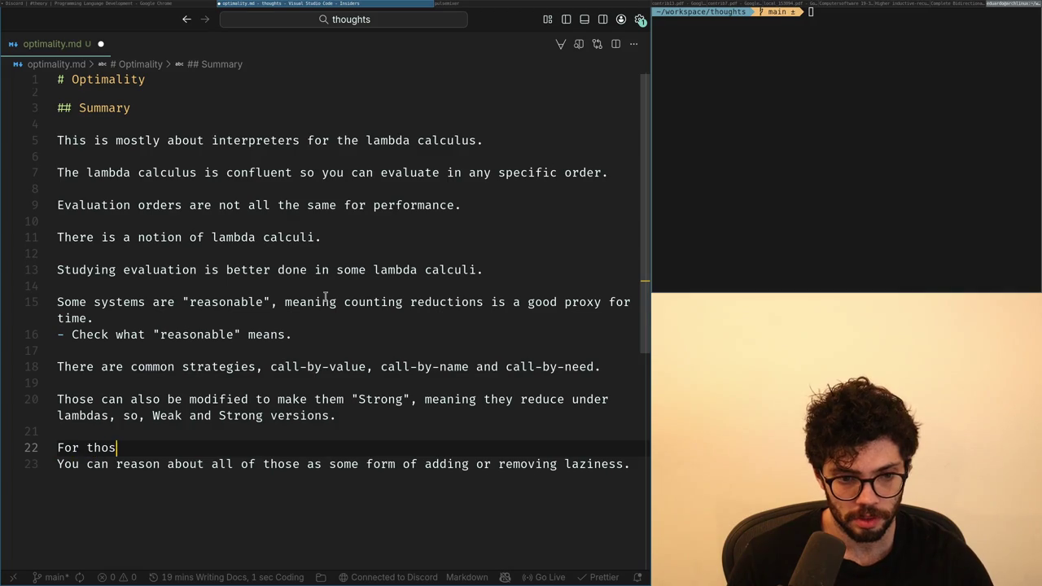
type("e common")
key("ctrl+BackSpace")
type("standard str")
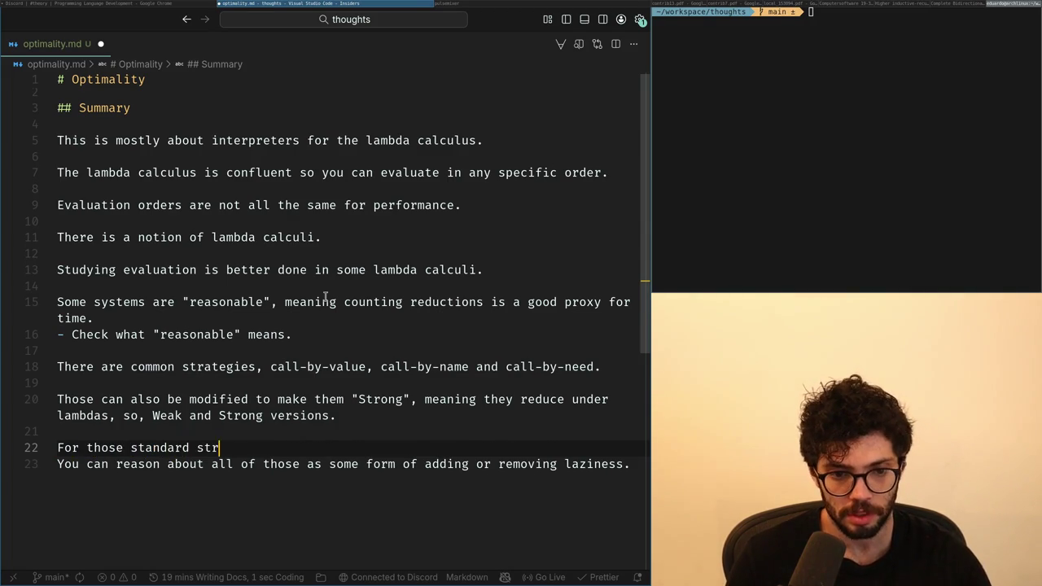
type("ten be seen as moving from")
key("ctrl+BackSpace")
key("ctrl+BackSpace")
type("being")
type("sp")
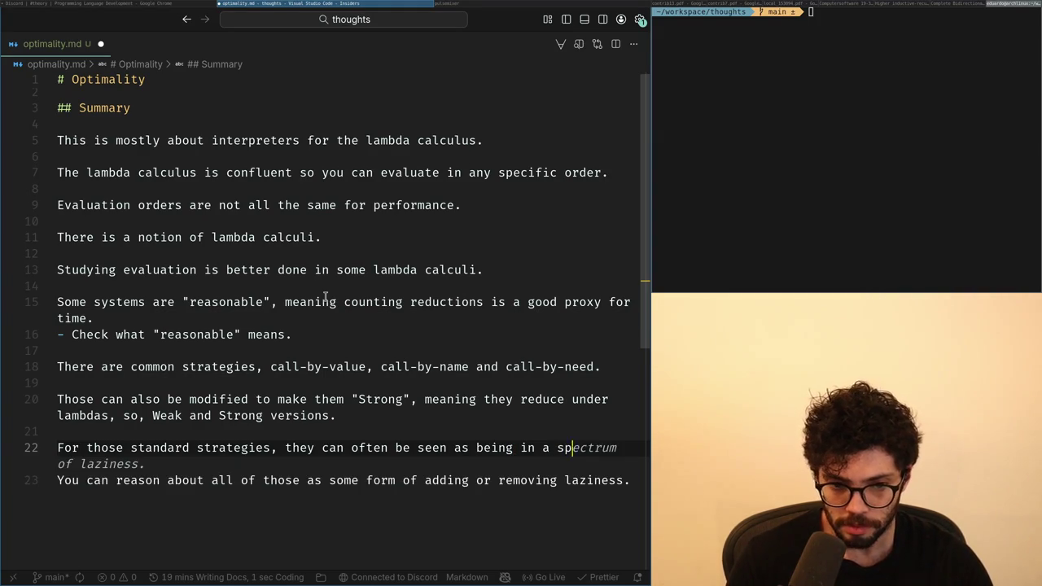
type(",")
type(" of laziness,")
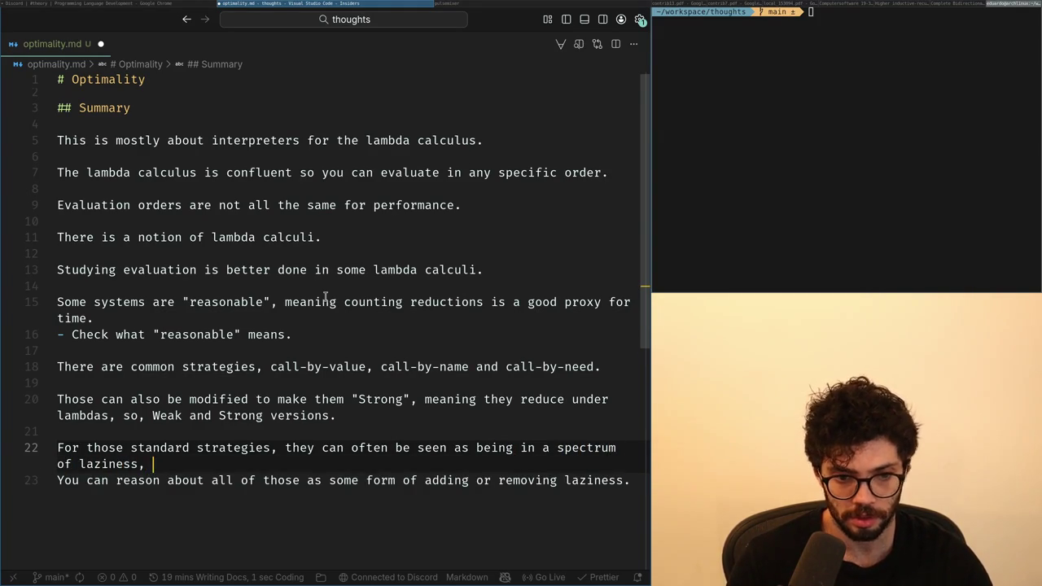
type("on the left")
type(" the system where you do all")
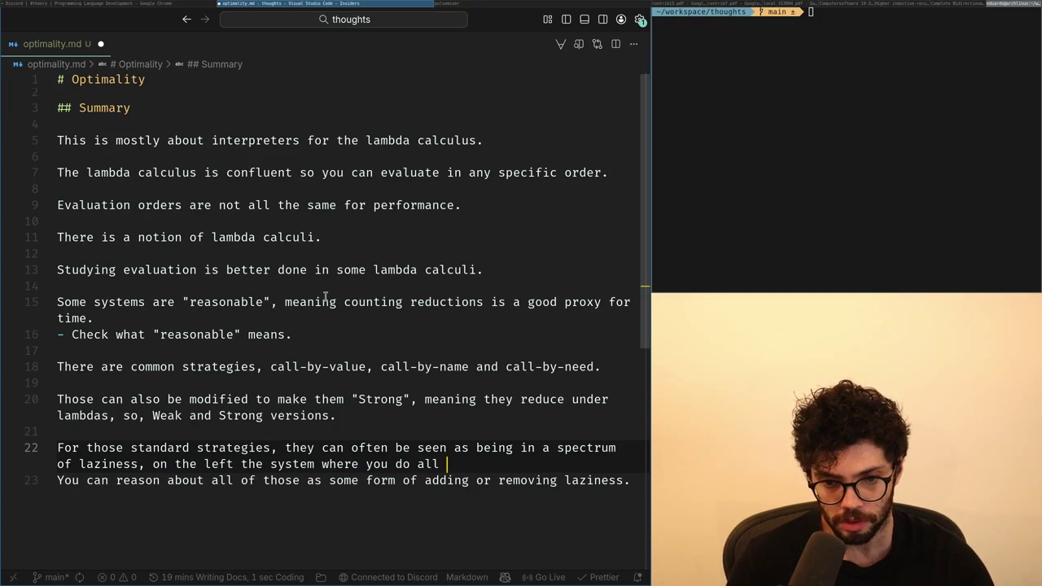
key("BackSpace")
key("BackSpace")
key("BackSpace")
type("beta before doing any")
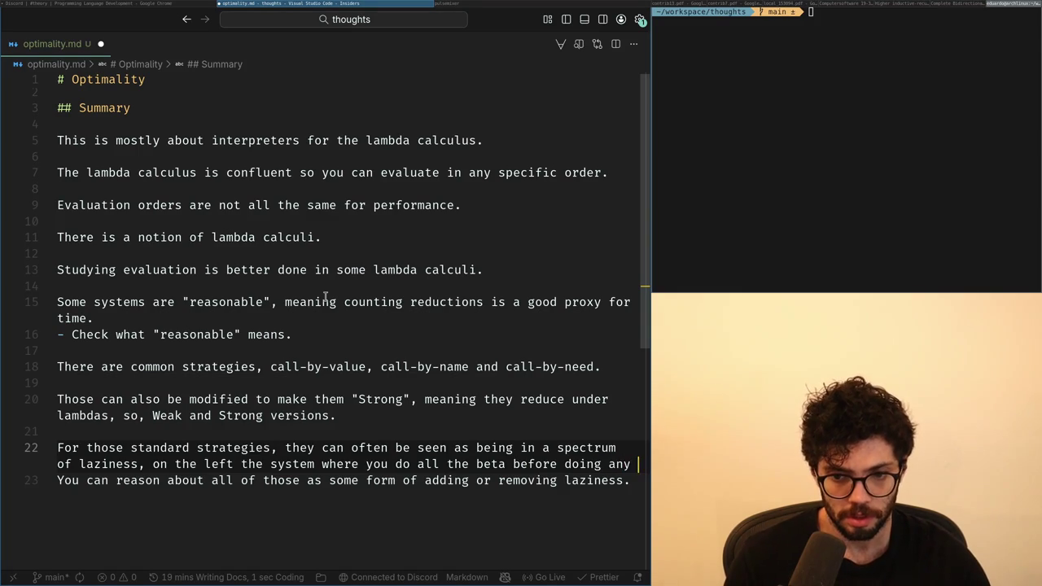
type("substi")
type("n")
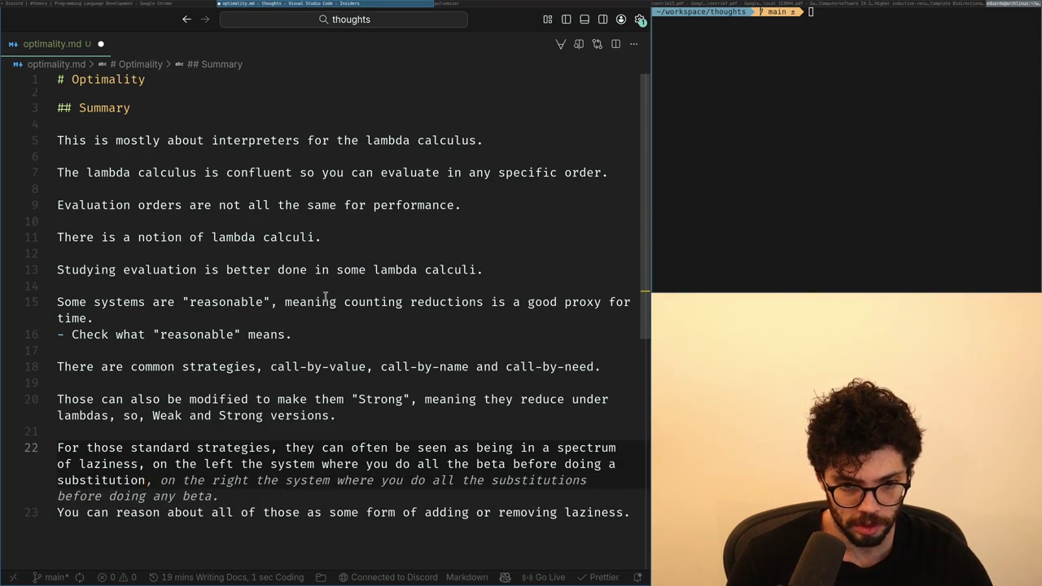
key("ctrl+BackSpace")
key("ctrl+BackSpace")
type("any")
End the spectrum on the right with 'the optimal system, where you' and add a blank line.
key("ctrl+shift+Left")
key("ctrl+shift+Left")
key("ctrl+shift+Left")
key("ctrl+shift+Left")
type("reduc")
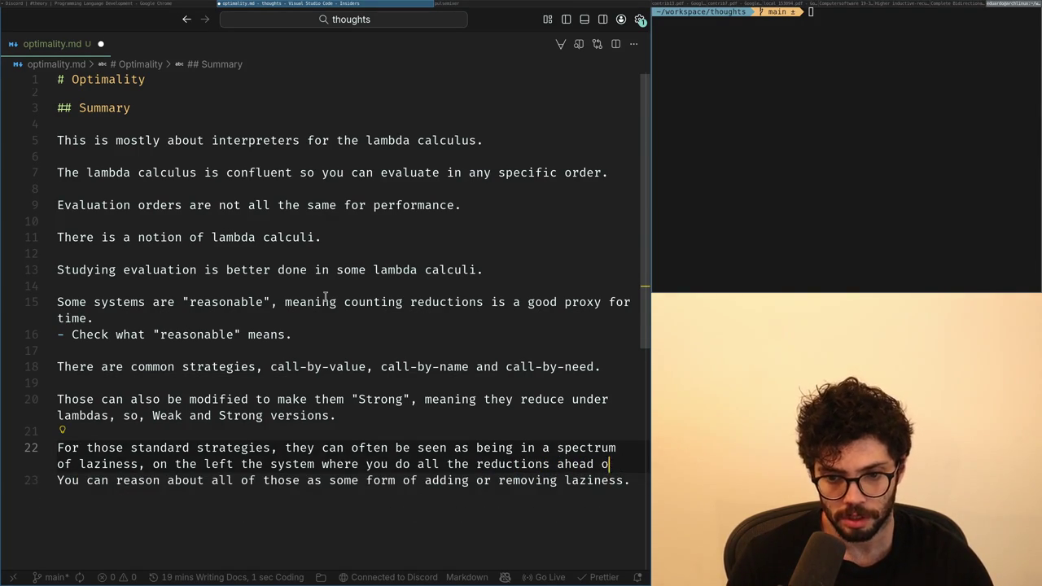
type("me and on the right,")
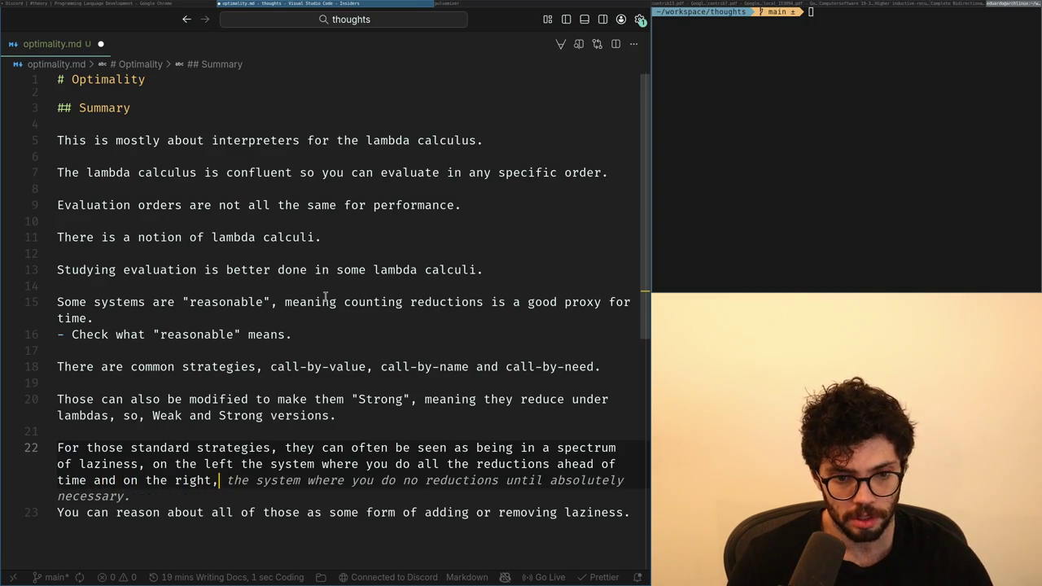
key("BackSpace")
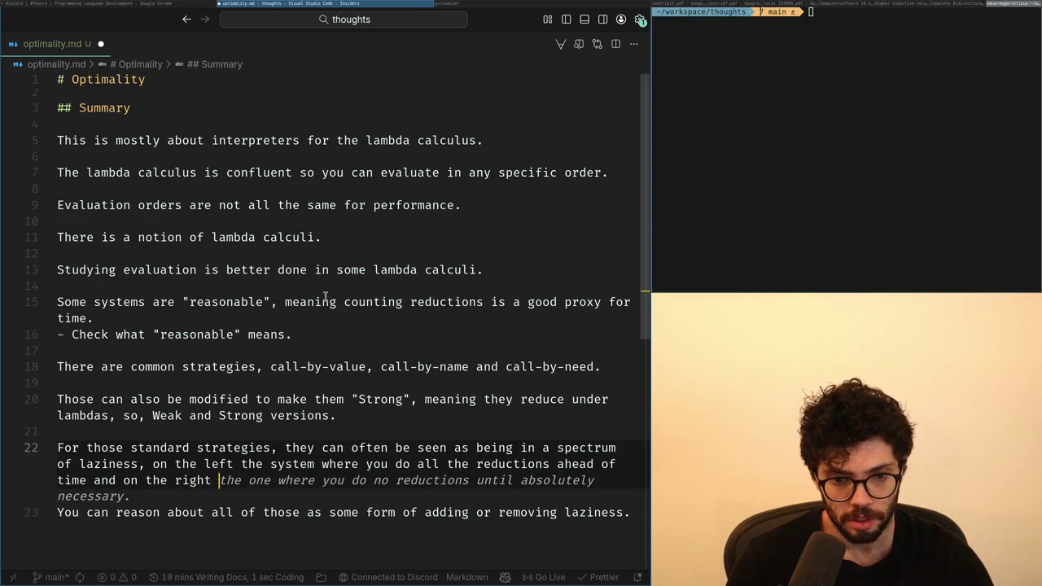
type("the optimal system, w")
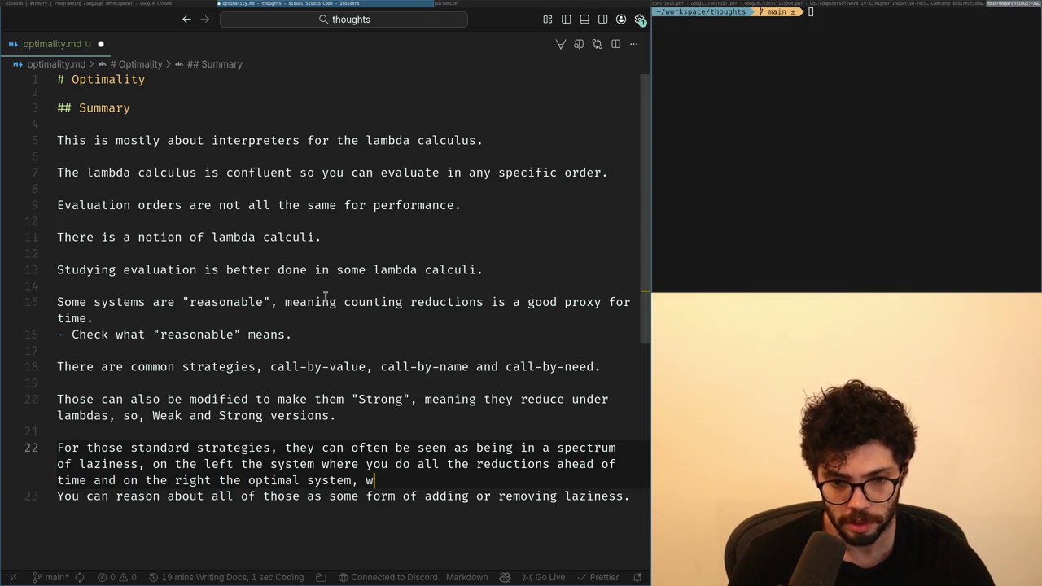
type("here you")
key("Return")
key("Down")
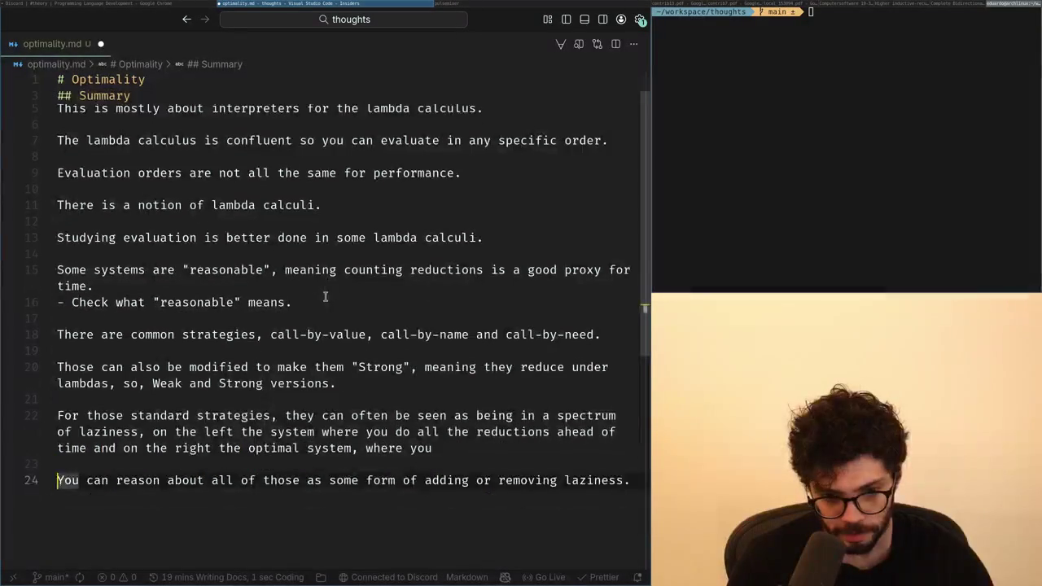
Move the 'You can reason' line above the spectrum paragraph, separated by a blank line.
key("ctrl+x")
key("Up")
key("Up")
key("ctrl+v")
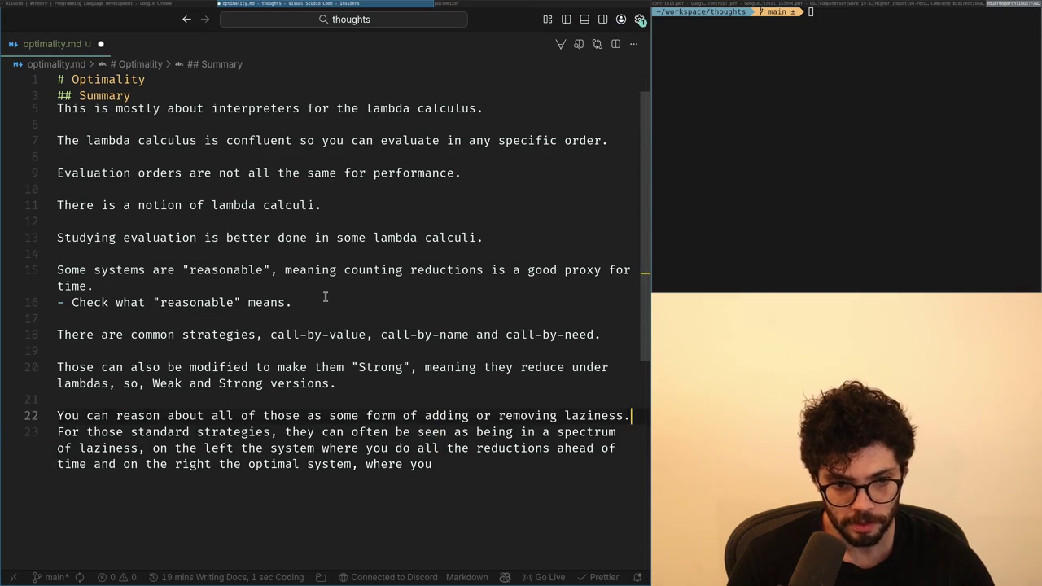
key("Return")
Replace the paragraph's opening 'For those standard strategies' wording with 'There is a'.
key("ctrl+Right")
key("ctrl+Right")
key("ctrl+Right")
key("ctrl+Right")
key("shift+Home")
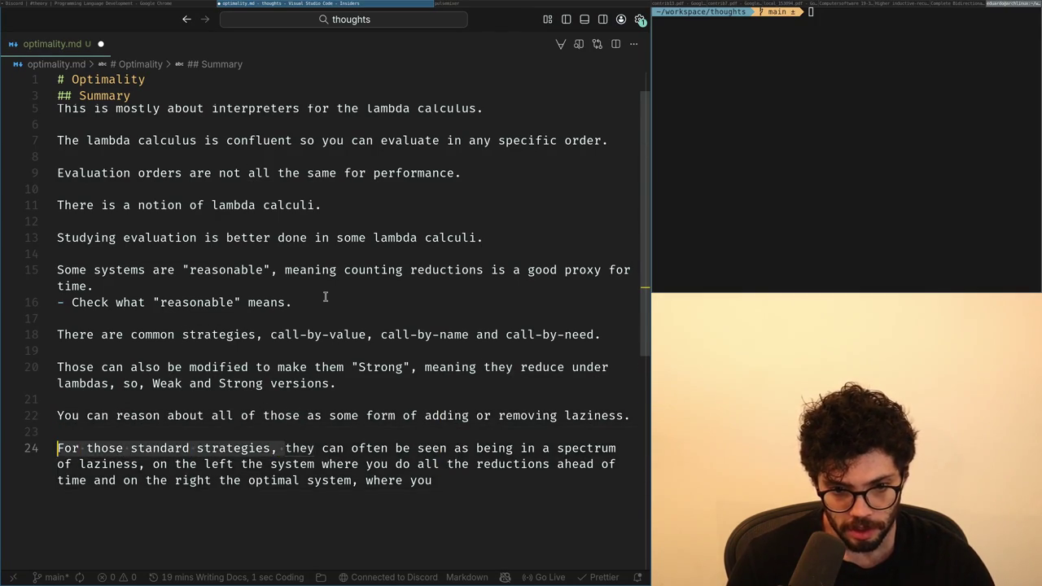
type("So")
key("End")
key("ctrl+Left")
key("ctrl+Left")
key("ctrl+Left")
key("ctrl+Left")
key("ctrl+Left")
Rewrite the rest as from all reductions ahead of time to doing them only when needed.
key("ctrl+Left")
key("ctrl+Left")
key("shift+Home")
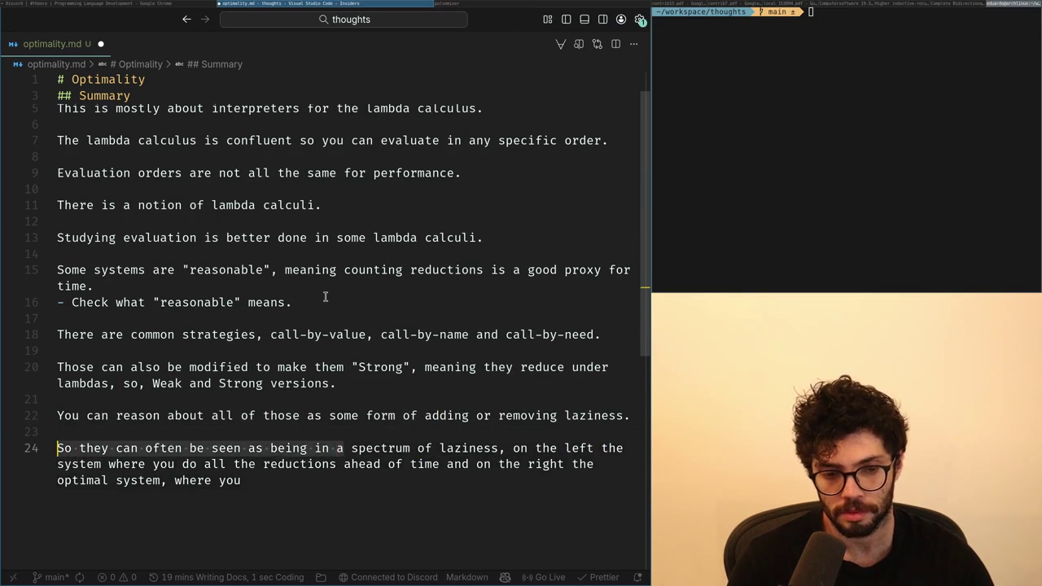
type("There is a")
key("ctrl+Right")
key("ctrl+Right")
key("ctrl+Right")
key("ctrl+Right")
key("ctrl+Left")
key("ctrl+Left")
key("ctrl+Right")
key("Right")
key("shift+End")
type("from doing all the reductions ahead ")
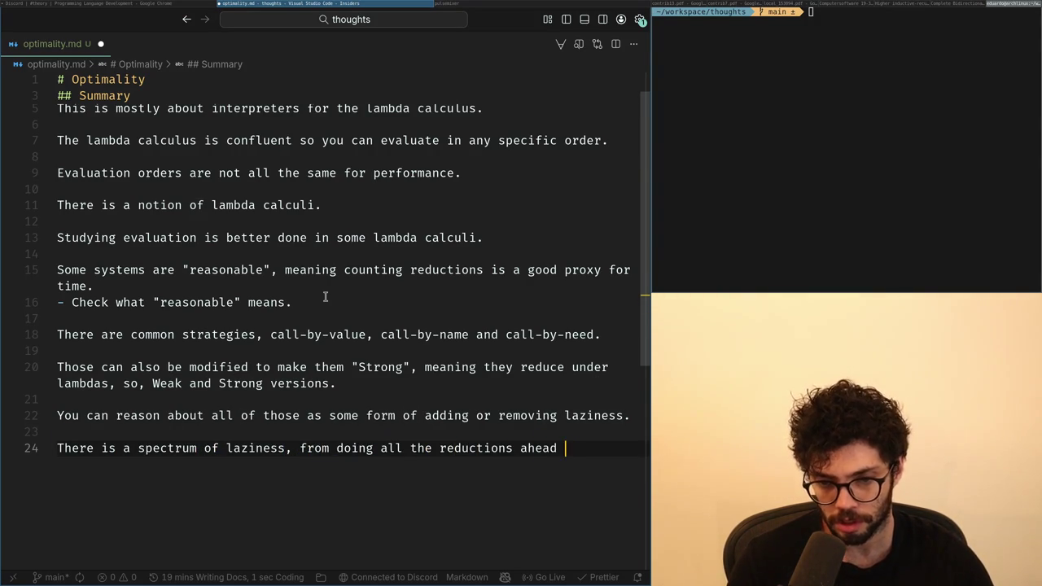
type("of time, to only doing those reductions ")
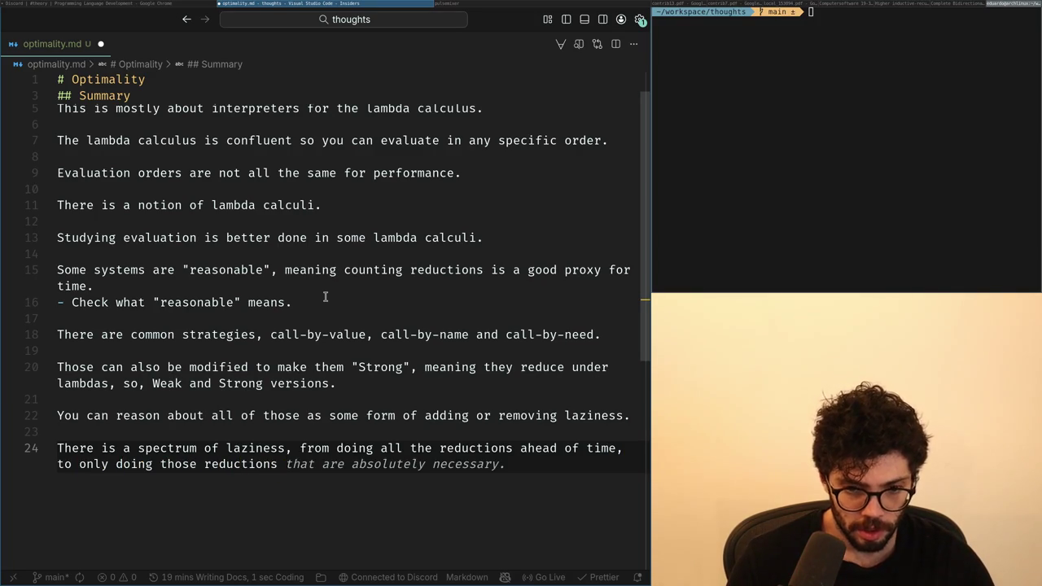
type("when they")
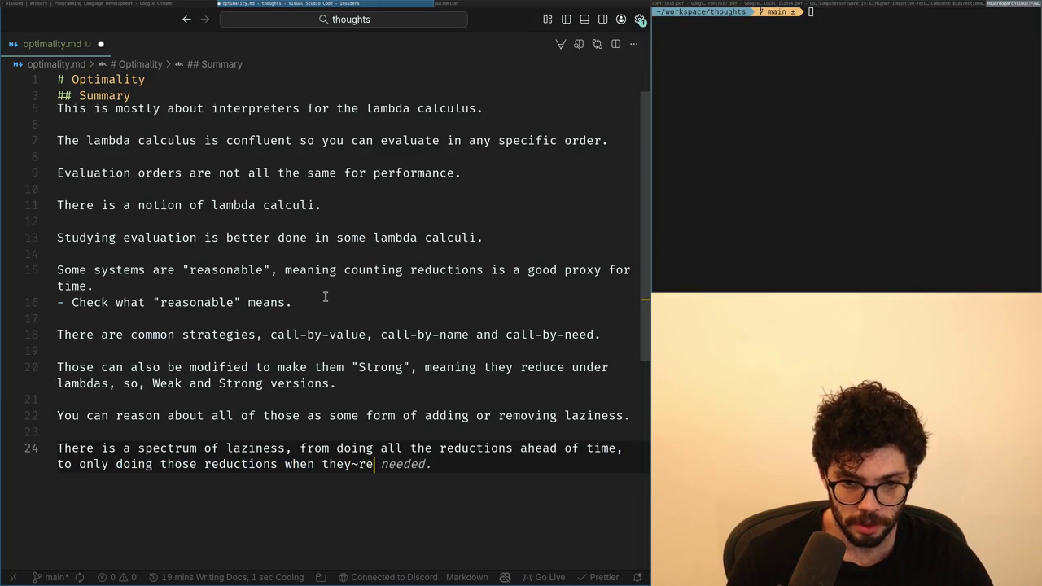
type("'re needed.")
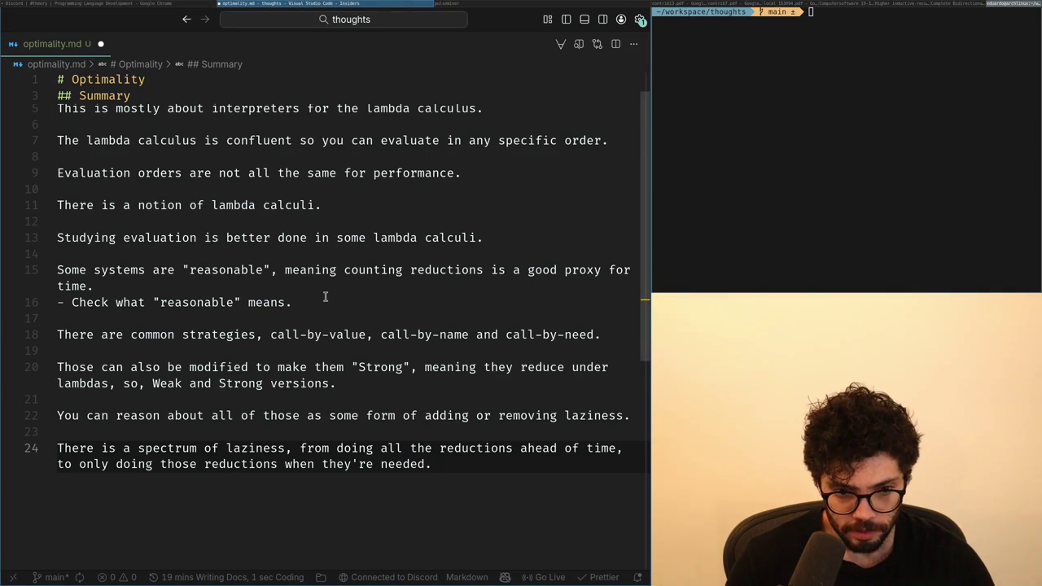
key("Return")
key("Return")
type("An")
type("dimension is if tyo")
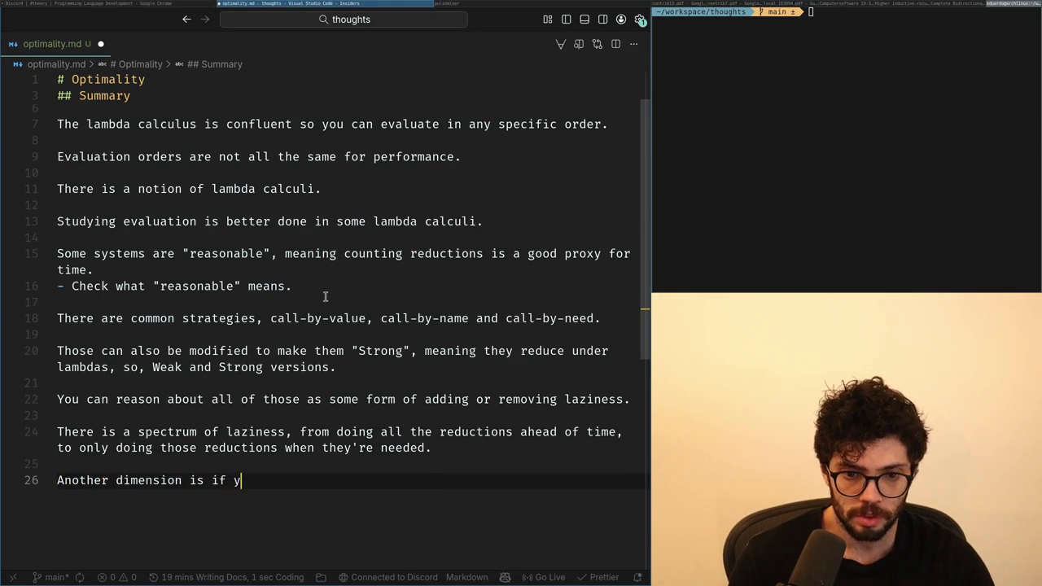
type("you  du")
type("te")
Delete the unfinished 'Another dimension' draft and the 'You can reason' line.
key("Up")
key("Up")
key("Up")
key("Up")
key("Down")
key("Down")
key("Down")
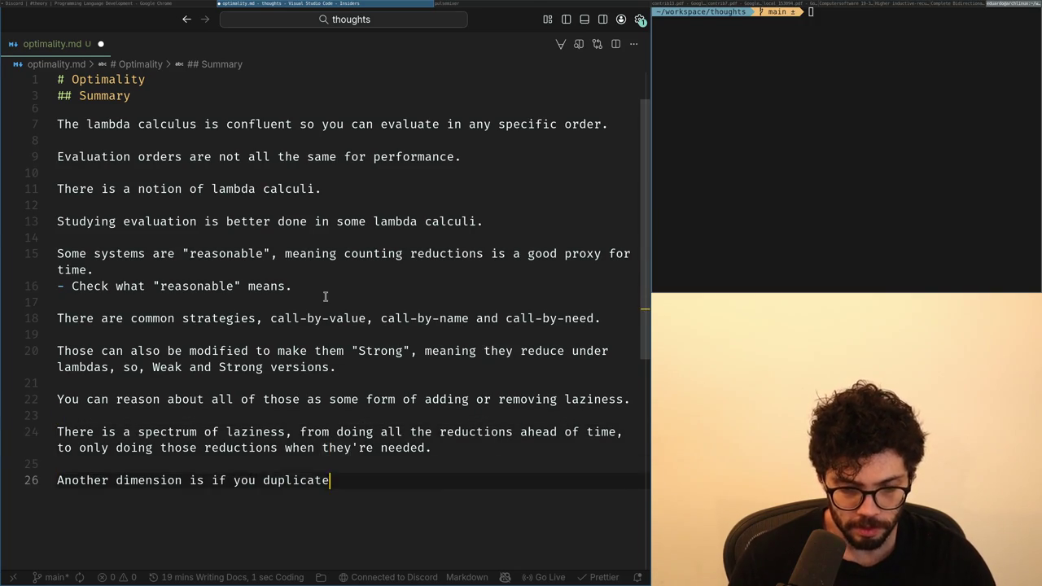
key("ctrl+z")
key("Up")
key("Up")
key("Up")
key("Up")
key("Up")
key("End")
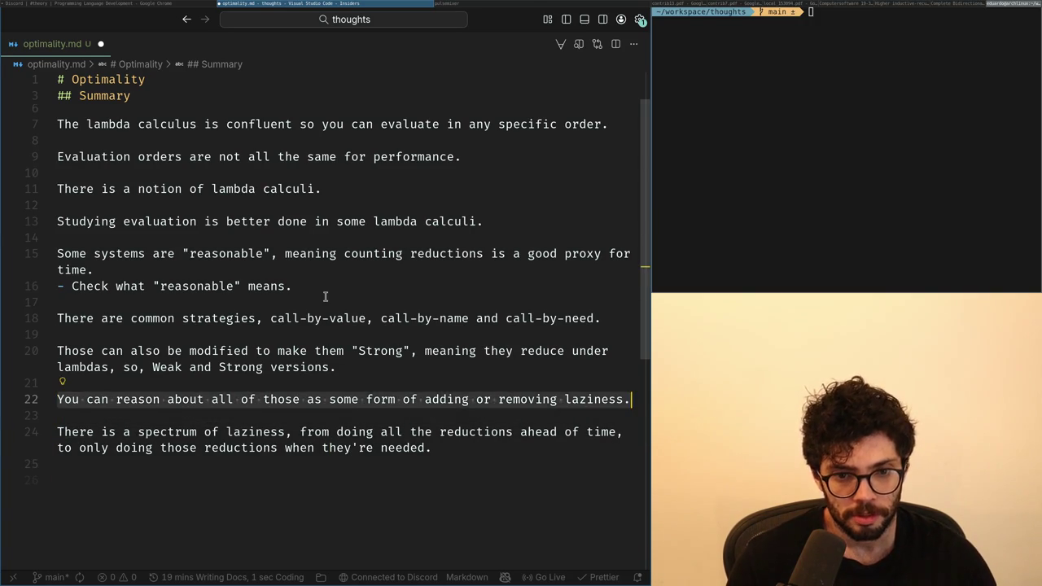
key("ctrl+z")
key("ctrl+z")
key("Return")
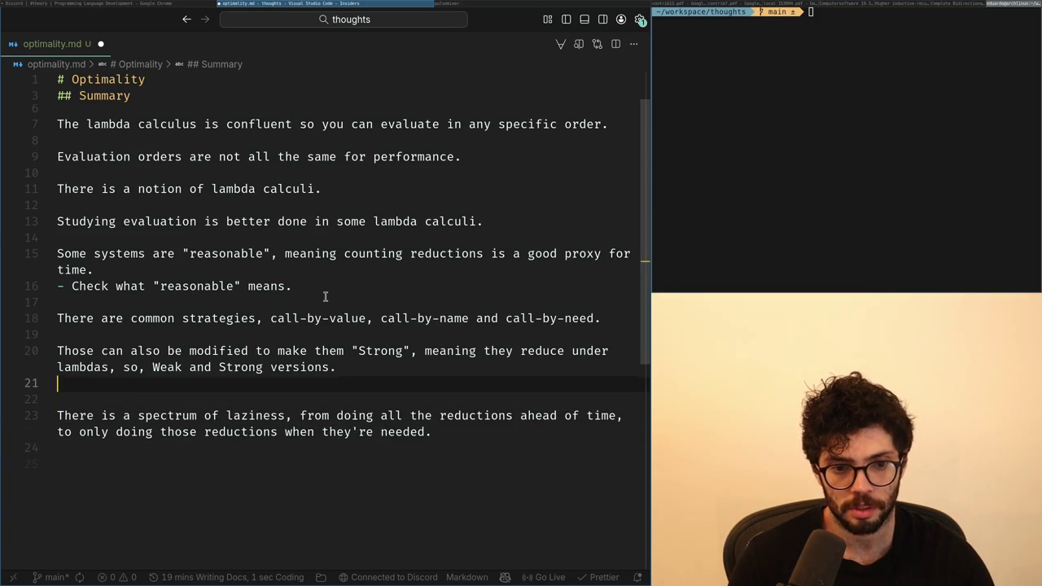
key("Down")
key("Delete")
key("BackSpace")
Remove the extra blank lines above the spectrum paragraph.
key("Down")
key("Down")
key("Up")
key("Up")
key("Return")
key("Up")
key("Return")
key("Up")
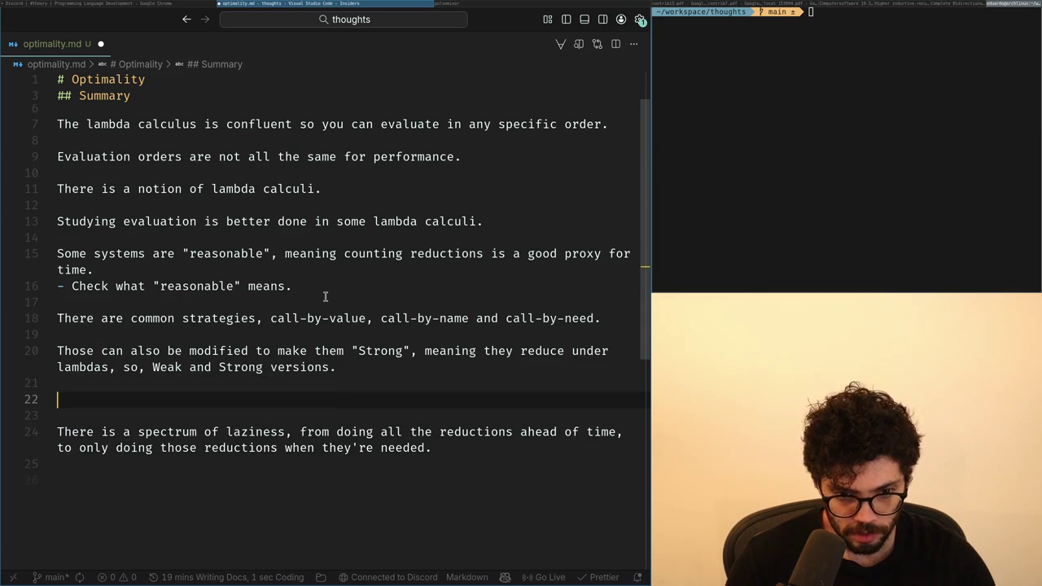
key("Delete")
key("Delete")
Wrap the word laziness in double quotes.
key("ctrl+Right")
key("Down")
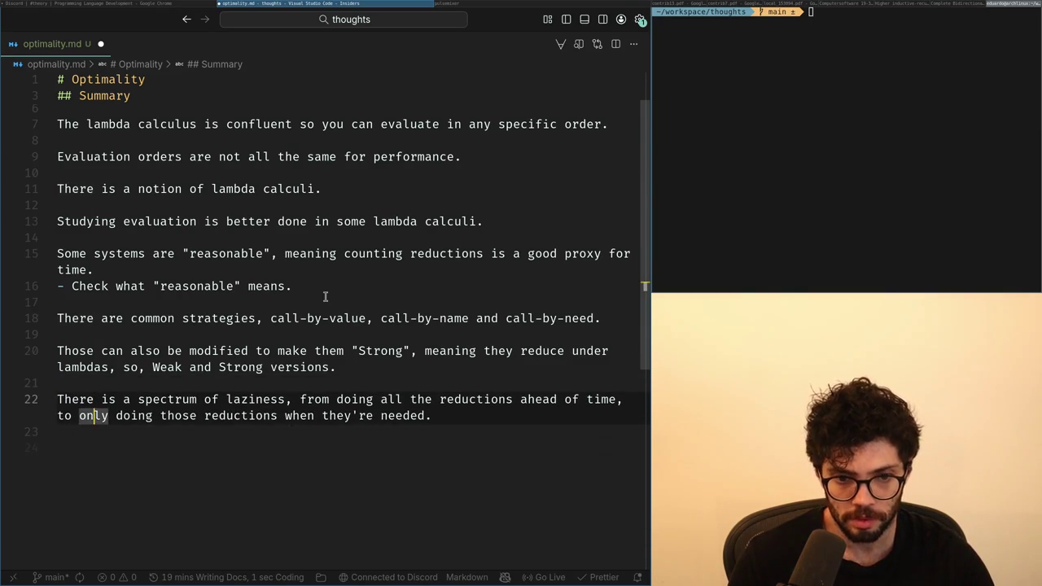
key("Up")
key("ctrl+Right")
key("ctrl+Right")
key("ctrl+Right")
key("ctrl+Right")
key("Right")
key("ctrl+shift+Right")
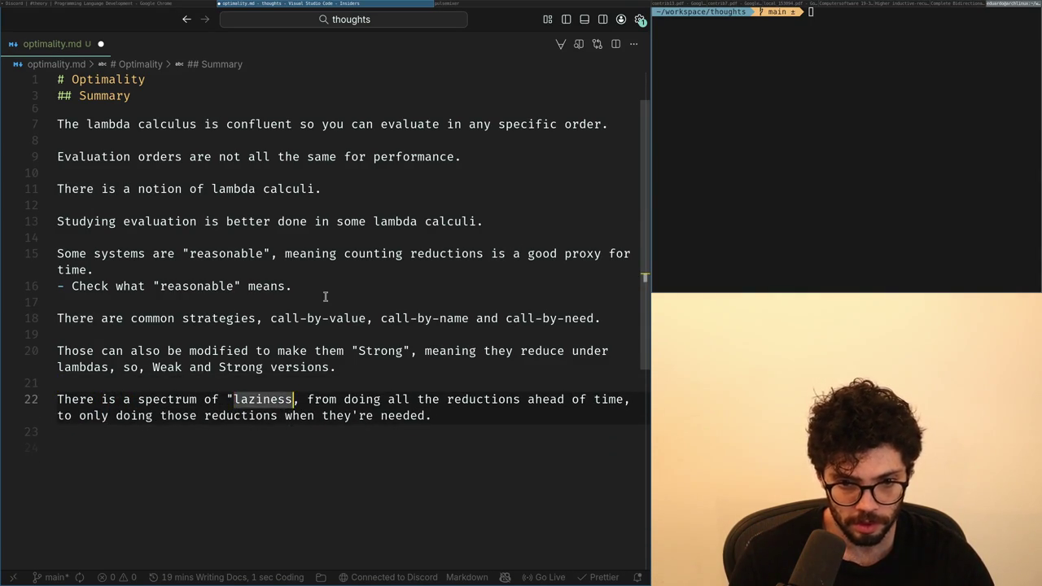
type("\"")
key("Down")
key("Down")
key("Down")
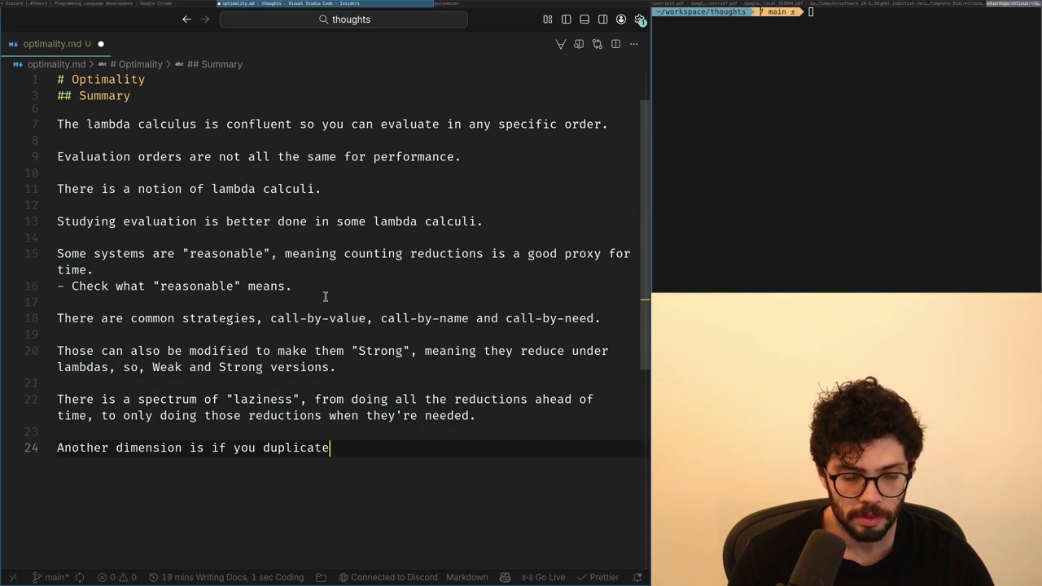
Start line 24 with 'There is also another dimension,' about reductions never duplicated.
type("There is also another dimension, where all the reductions are")
key("ctrl+BackSpace")
key("ctrl+BackSpace")
key("ctrl+BackSpace")
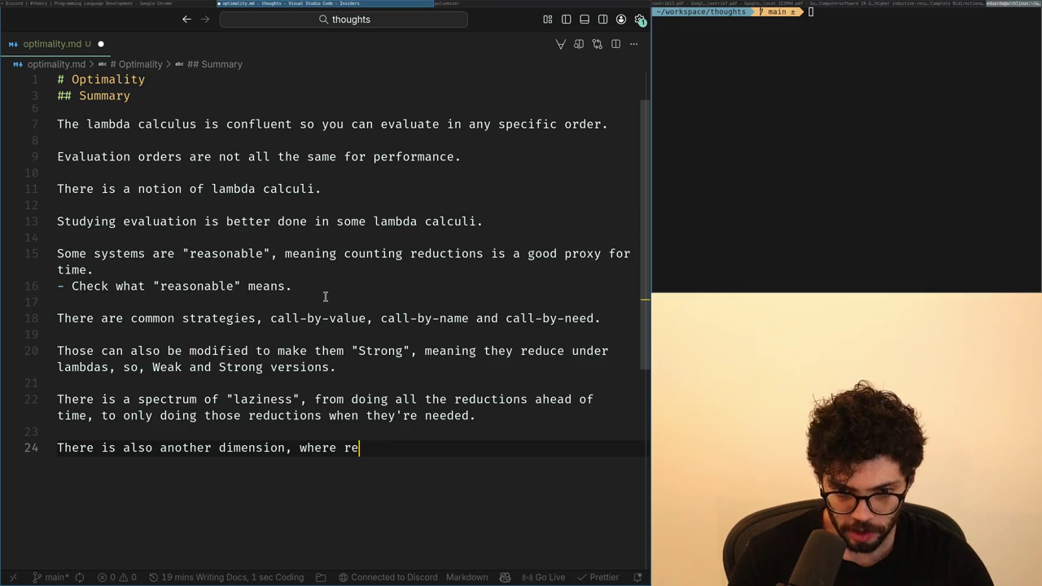
type("er duplicatedto")
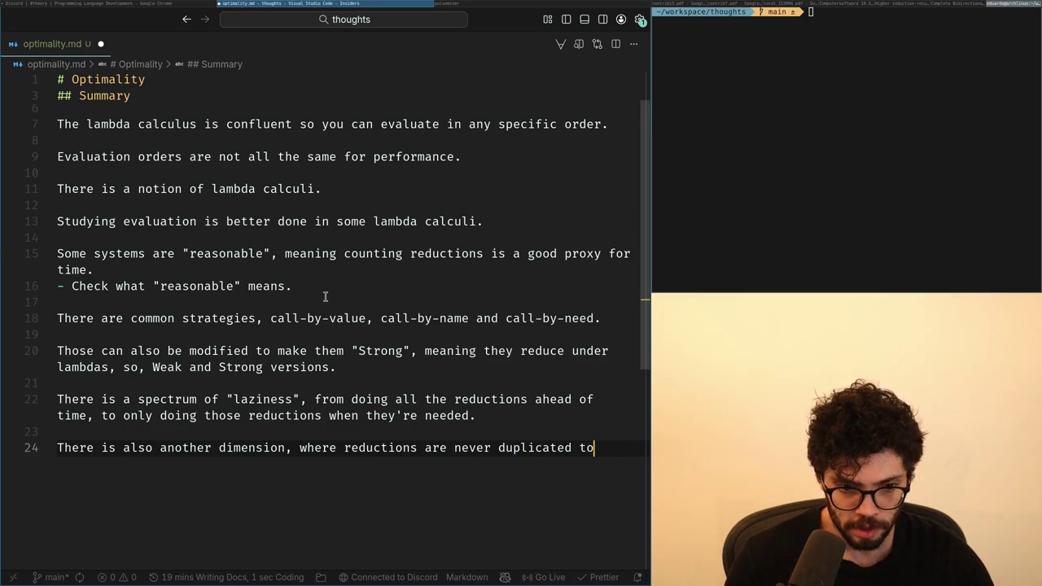
key("ctrl+BackSpace")
type("on substit")
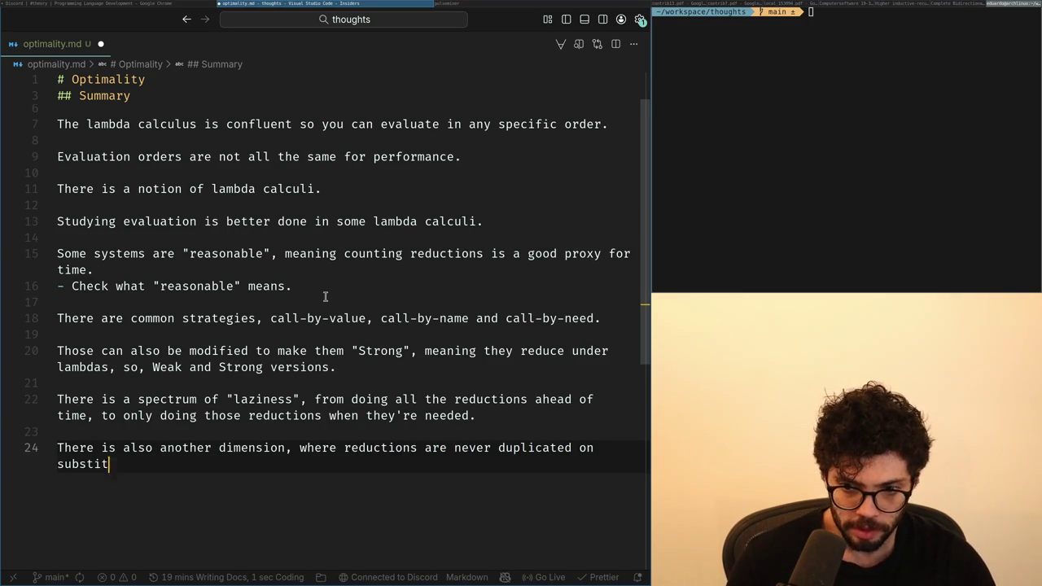
type("utions")
key("Up")
key("Up")
key("Down")
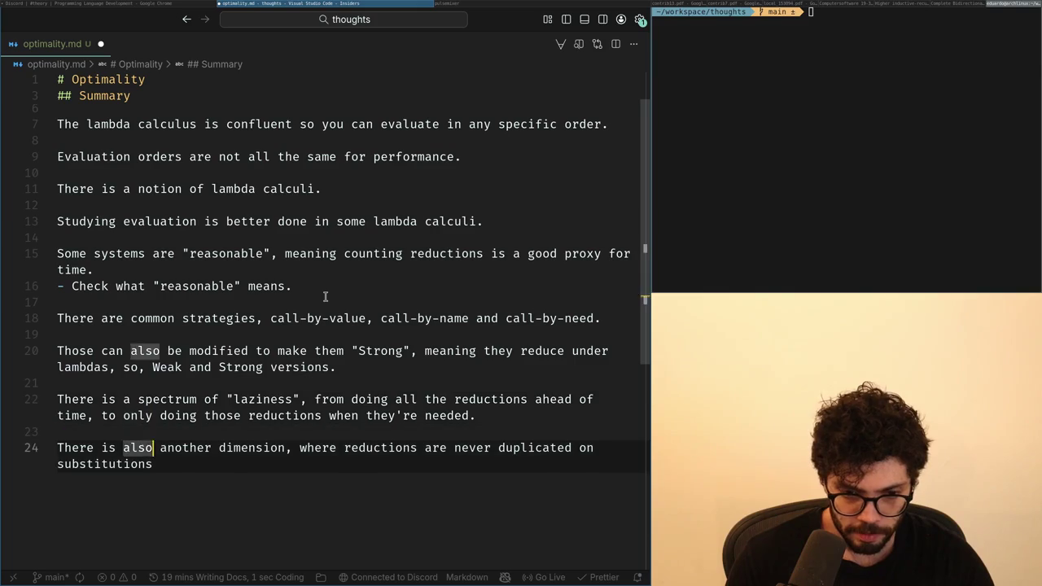
Replace the trailing 'on substitutions' with 'to when reductions are'.
key("ctrl+Right")
key("ctrl+Right")
key("ctrl+Right")
key("ctrl+Right")
key("ctrl+Right")
key("Up")
key("Down")
key("ctrl+Right")
key("ctrl+Right")
key("ctrl+Right")
key("ctrl+Right")
key("ctrl+Right")
key("ctrl+Left")
key("ctrl+Left")
key("ctrl+Delete")
key("ctrl+Delete")
type("to when")
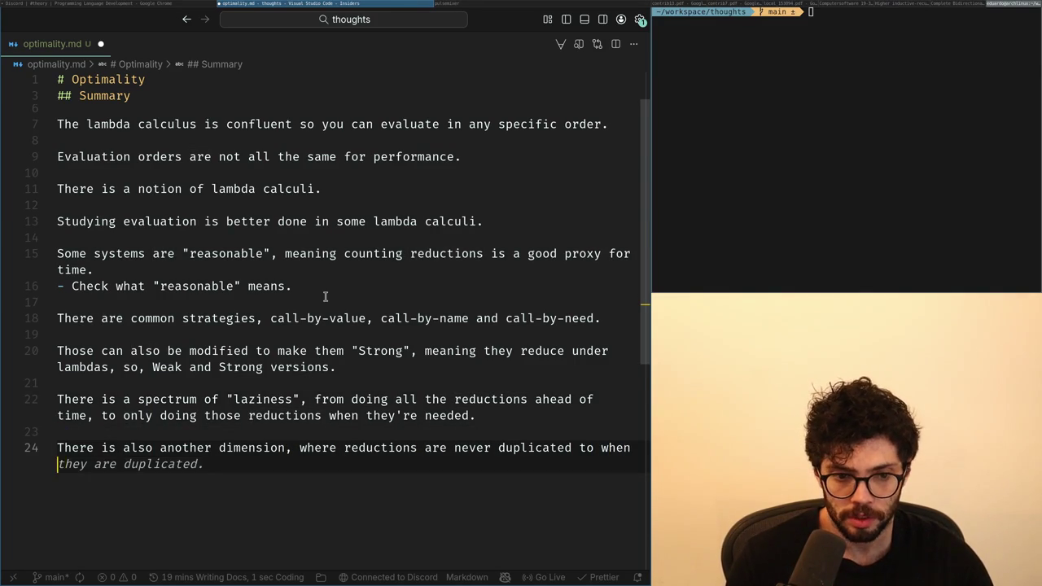
type(" reductions are")
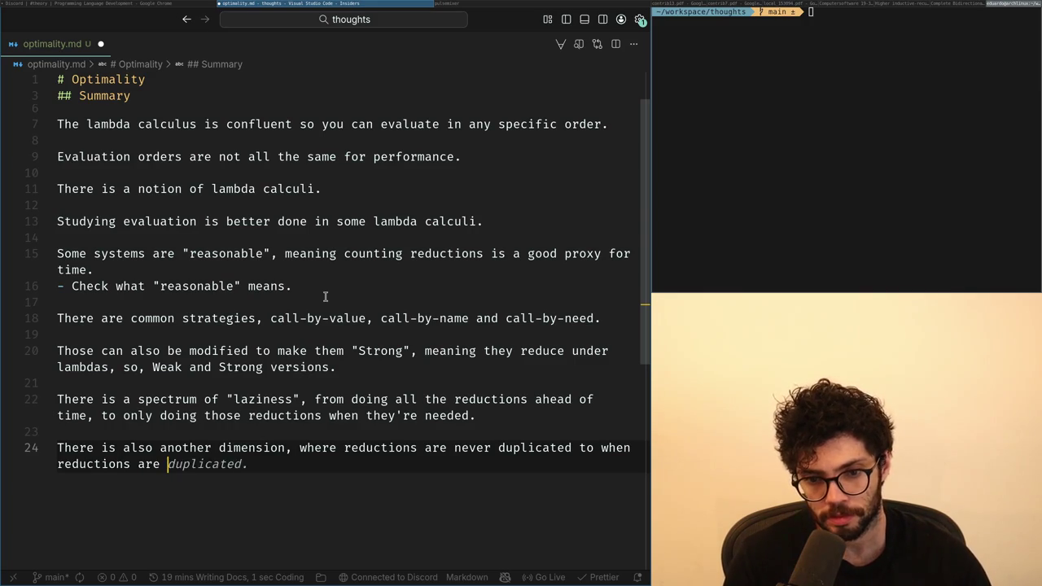
key("Up")
key("End")
key("ctrl+Left")
key("ctrl+Left")
key("ctrl+Left")
key("ctrl+Left")
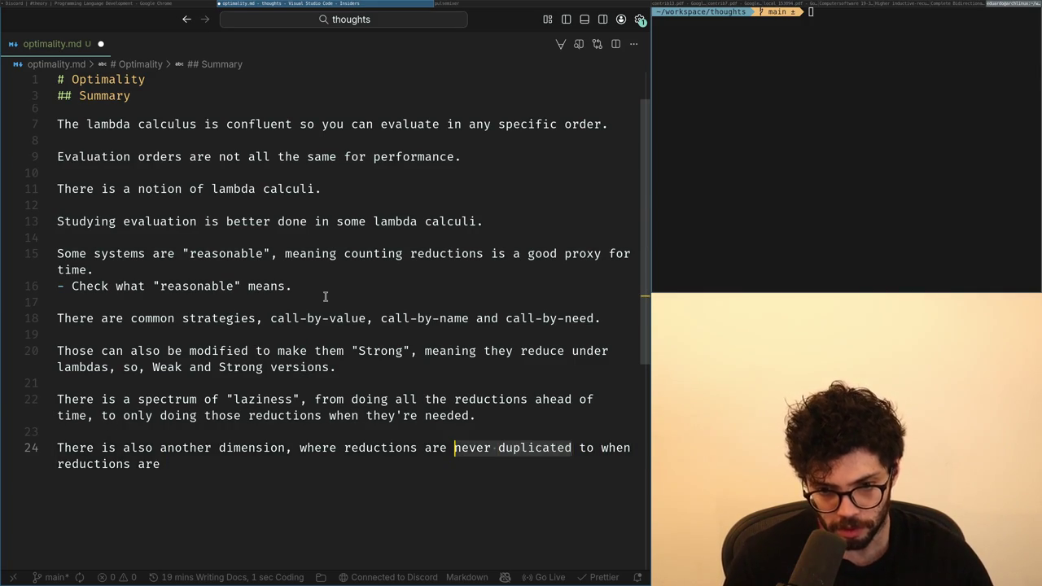
key("ctrl+Right")
key("ctrl+Right")
key("ctrl+Right")
key("ctrl+Left")
key("Left")
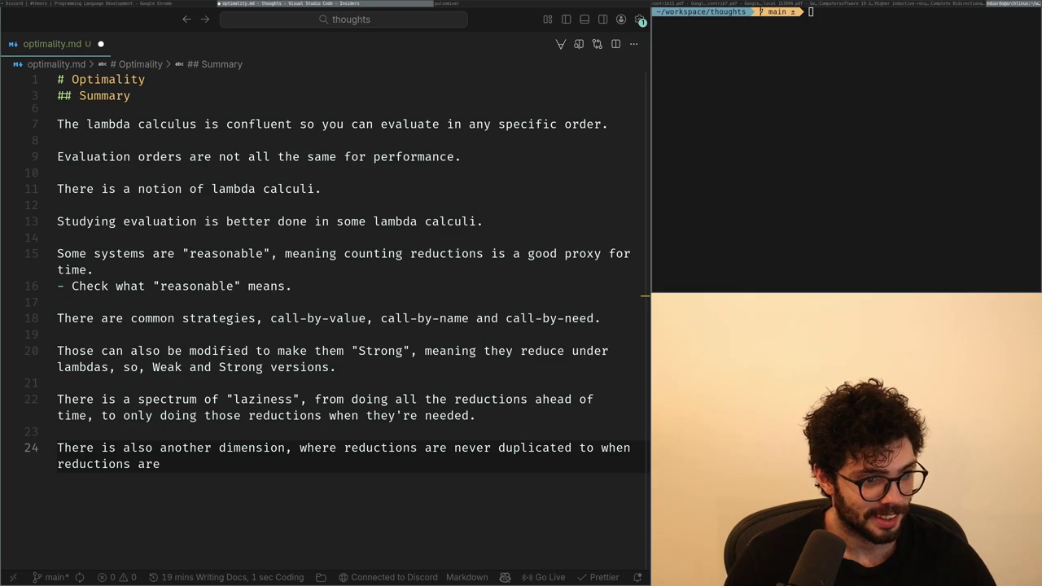
Place the cursor just after 'dimension,' on line 24, briefly glancing at Discord.
double_click(534, 447)
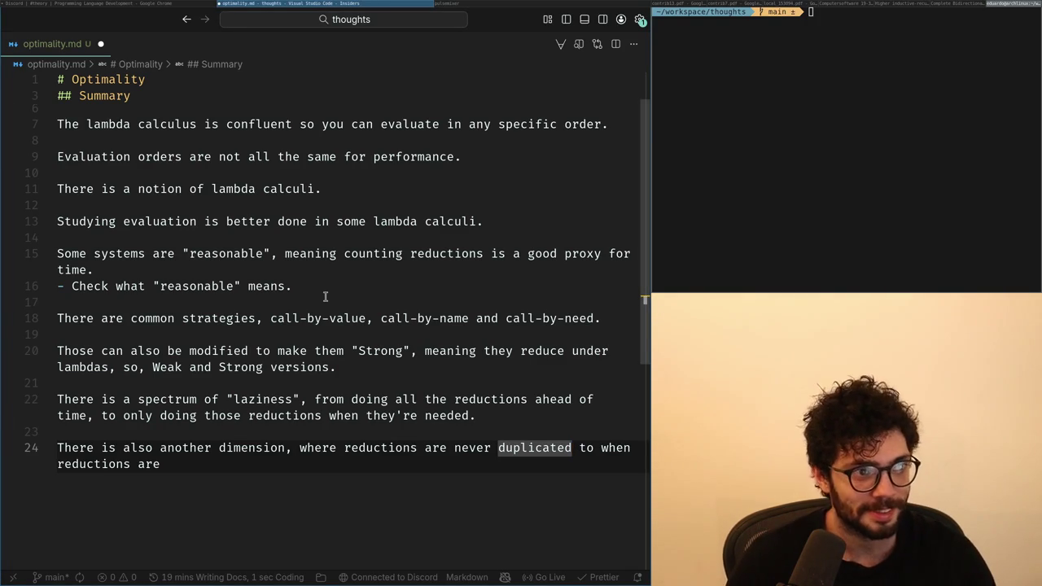
key("alt+Tab")
key("alt+Tab")
key("Home")
key("Home")
key("ctrl+Right")
key("ctrl+Right")
key("ctrl+Right")
key("ctrl+Right")
key("ctrl+Right")
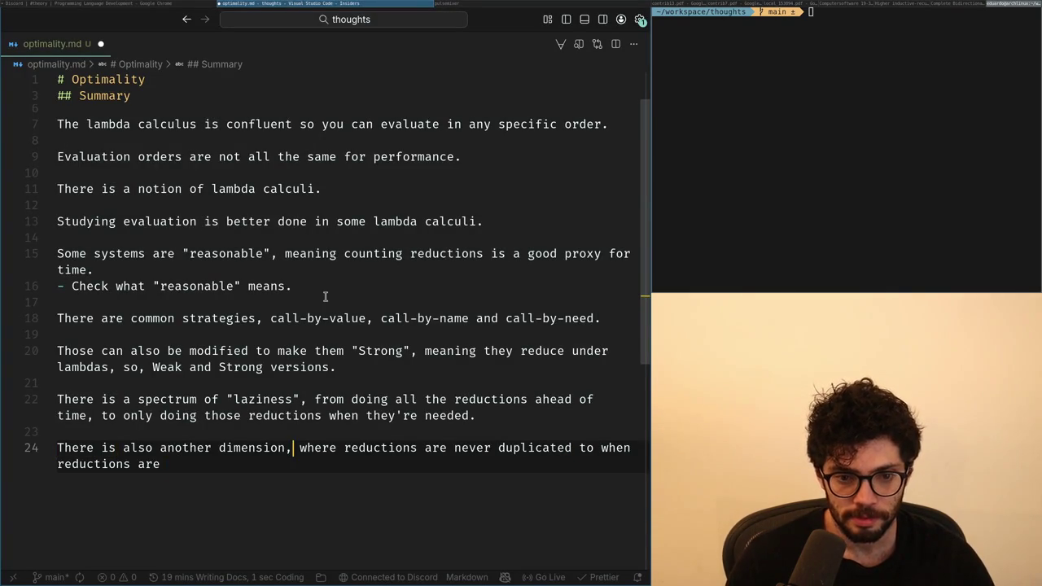
key("ctrl+Left")
key("Right")
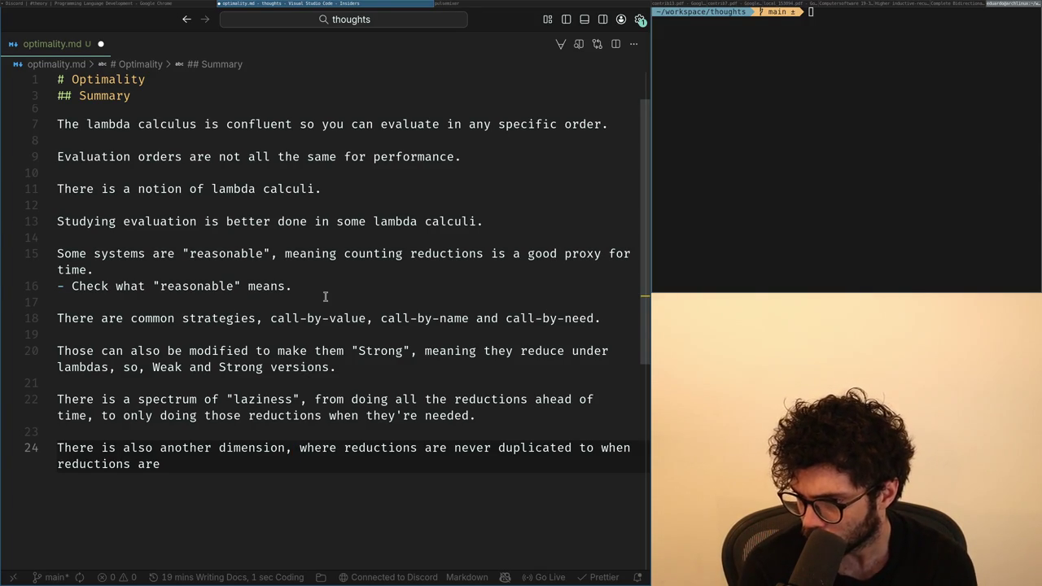
Replace the duplication clause after 'dimension,' with 'where reductions happen before'.
key("ctrl+Right")
key("ctrl+Right")
key("ctrl+Right")
key("ctrl+Left")
key("ctrl+Left")
key("ctrl+Right")
key("ctrl+Right")
key("ctrl+Right")
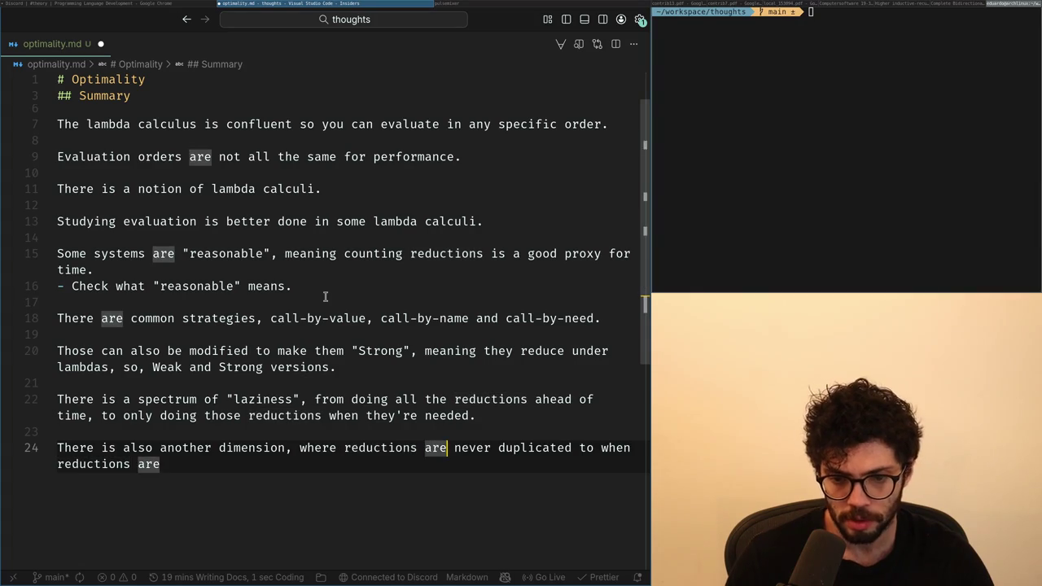
key("ctrl+Left")
key("ctrl+Left")
key("ctrl+Left")
key("ctrl+Left")
key("ctrl+Right")
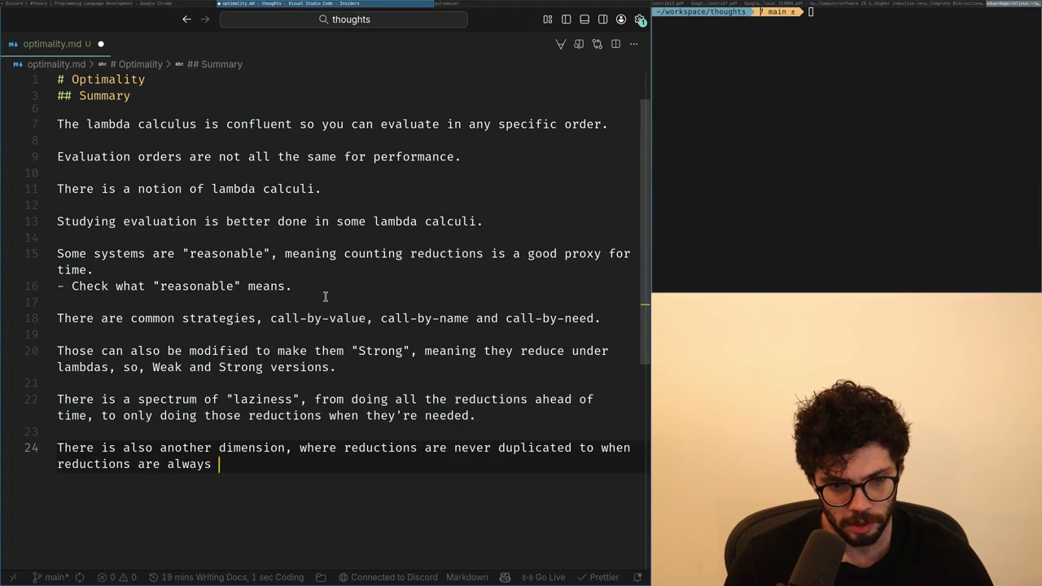
key("Delete")
key("ctrl+shift+Left")
key("ctrl+shift+Left")
key("ctrl+shift+Left")
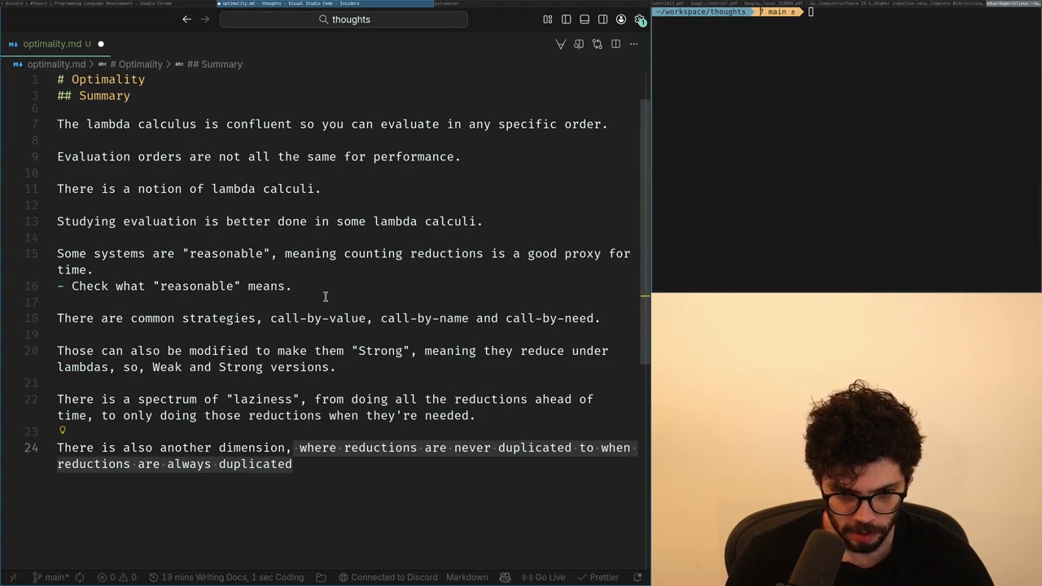
key("BackSpace")
type("where reductions happen before")
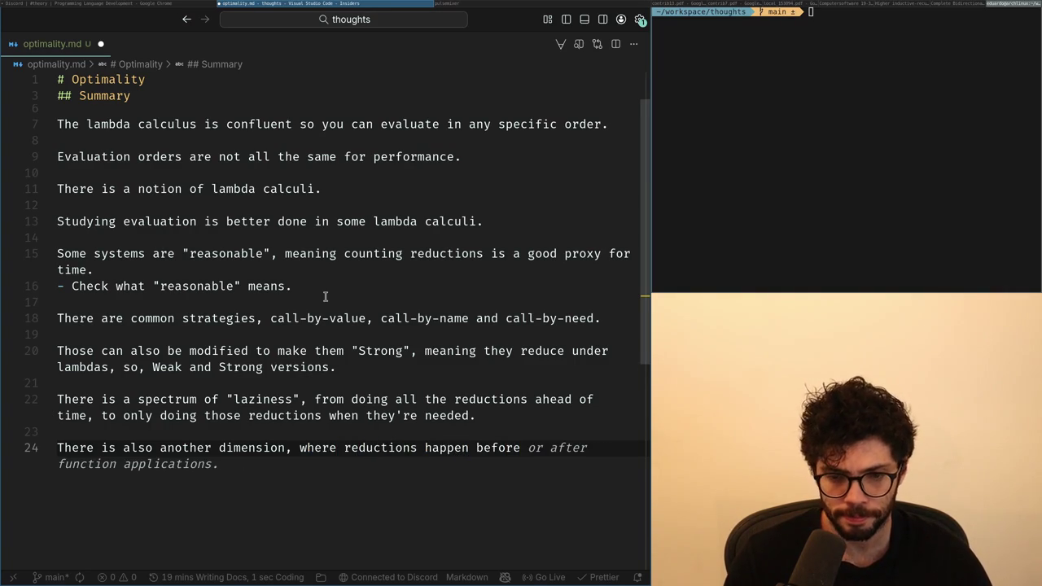
Finish the sentence: reductions happen before substitution to where reductions happen after substitution.
key("ctrl+shift+Left")
key("ctrl+shift+Left")
key("ctrl+shift+Left")
key("ctrl+shift+Left")
key("ctrl+shift+Left")
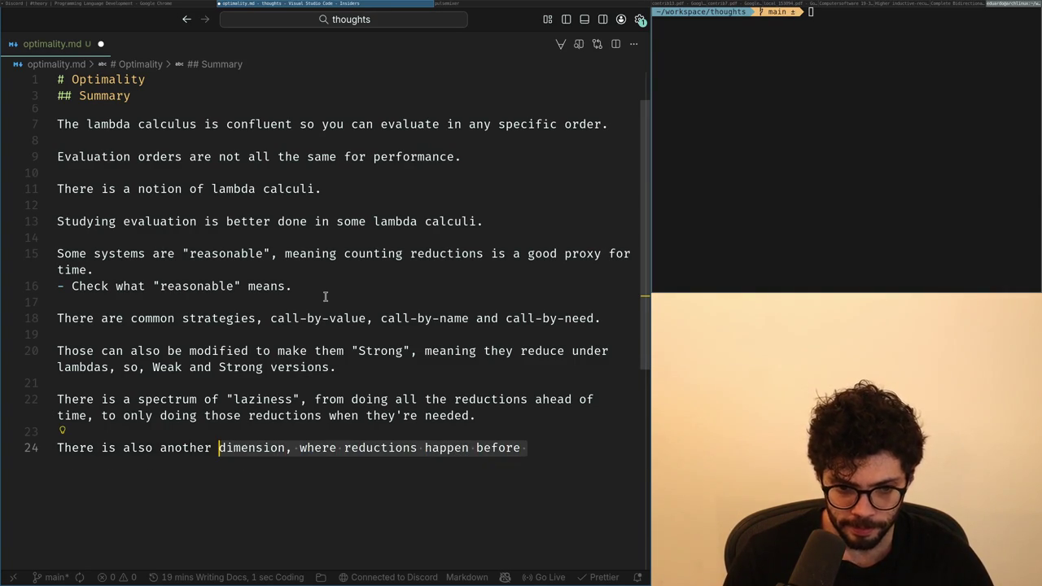
key("ctrl+shift+Right")
key("ctrl+shift+Right")
key("ctrl+shift+Right")
key("BackSpace")
type("happen")
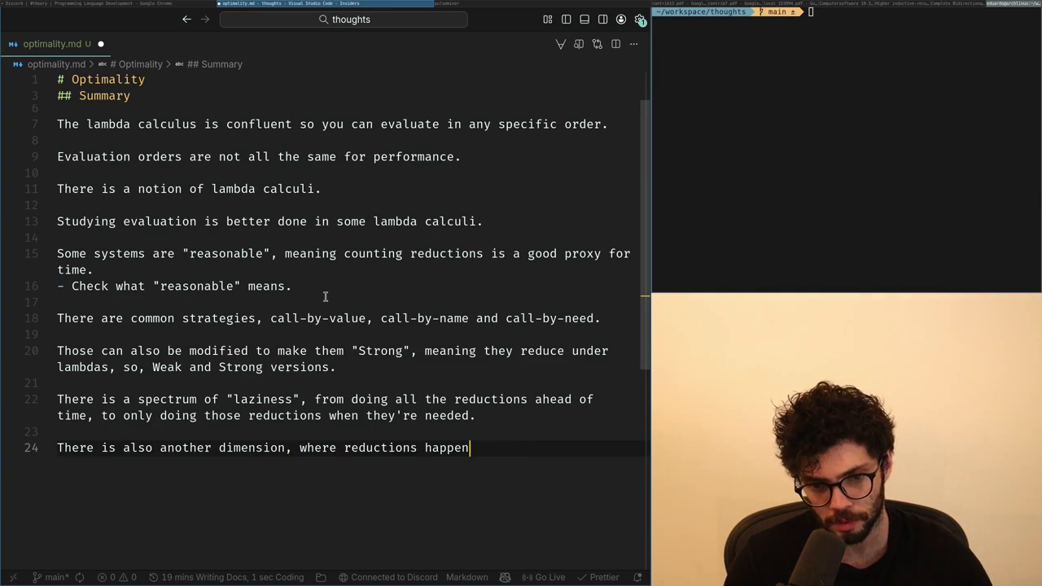
type(" before substituytiuo")
key("BackSpace")
key("BackSpace")
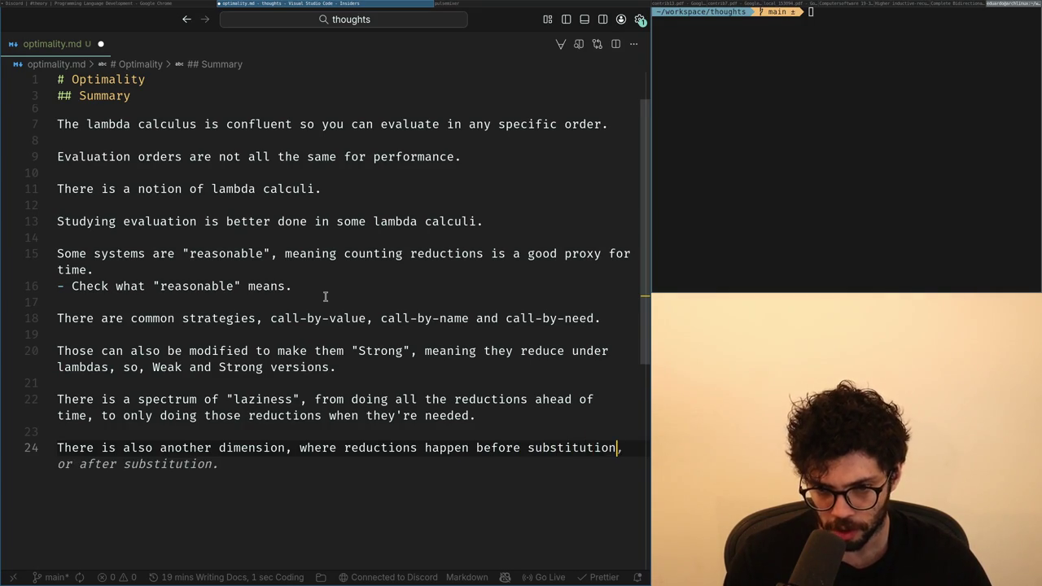
type("to where reduc")
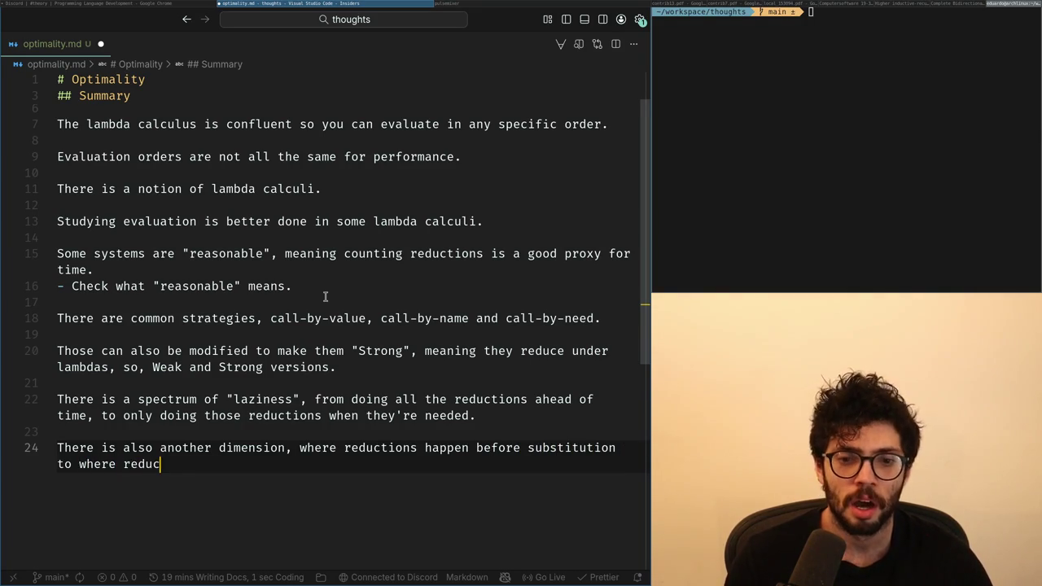
type("tions")
key("Tab")
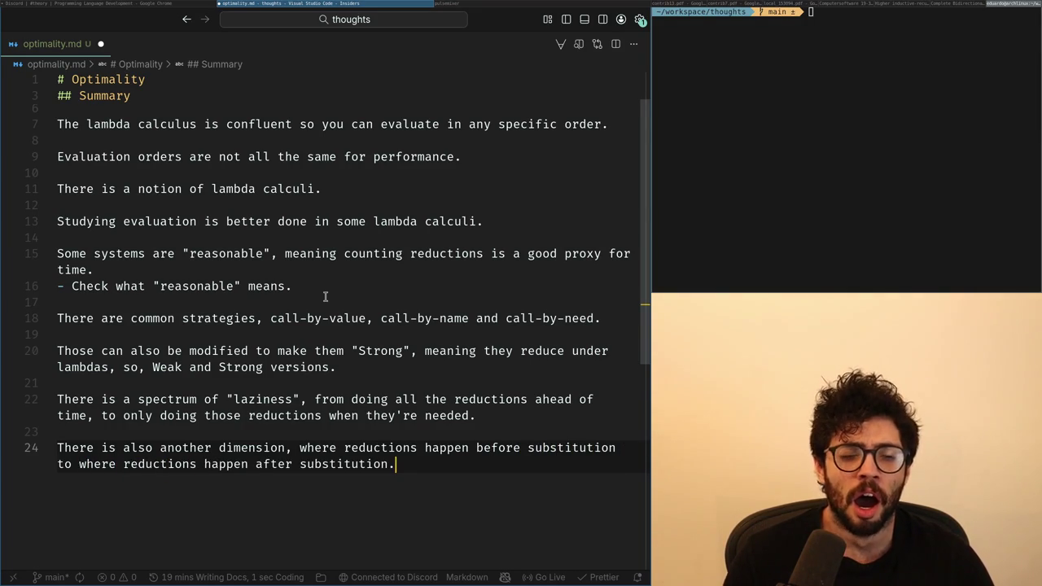
Replace both occurrences of 'reductions' with 'beta' in the laziness sentence on line 22.
key("Up")
key("Up")
key("Up")
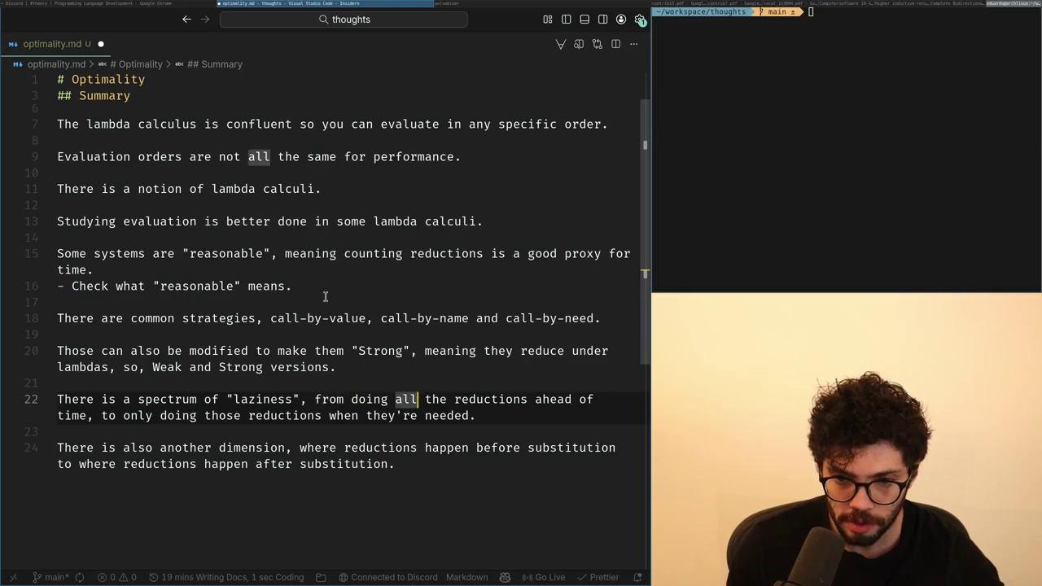
key("ctrl+Right")
key("ctrl+Right")
key("ctrl+Right")
key("ctrl+BackSpace")
type("beta")
key("Down")
key("Home")
key("ctrl+Right")
key("ctrl+Right")
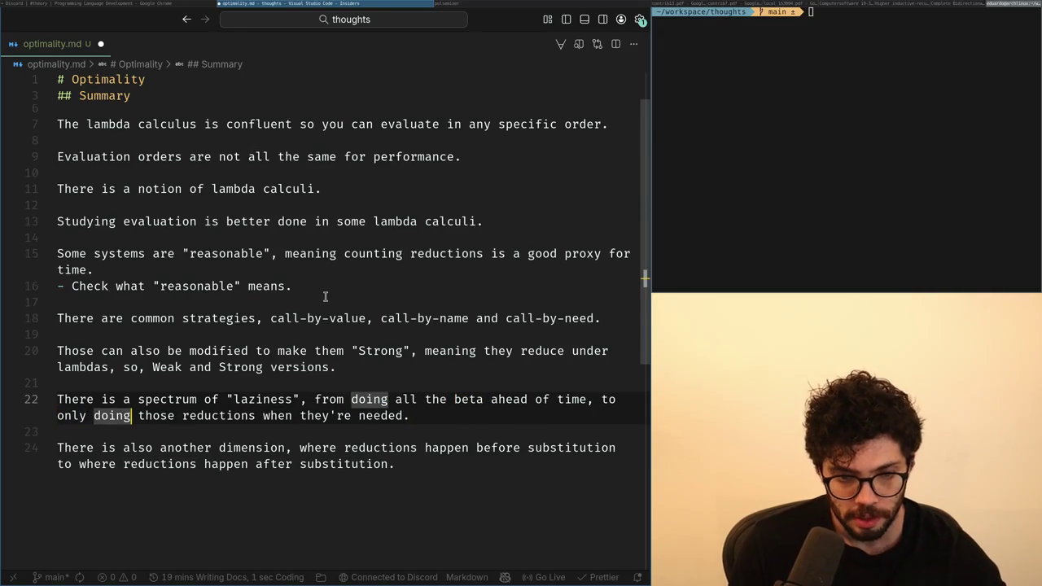
key("ctrl+Right")
key("ctrl+Right")
key("ctrl+shift+Left")
key("ctrl+shift+Left")
key("ctrl+shift+Right")
key("ctrl+shift+Left")
type("beta")
Insert a '## Notes' heading line above the laziness paragraph.
key("Home")
key("Return")
key("Up")
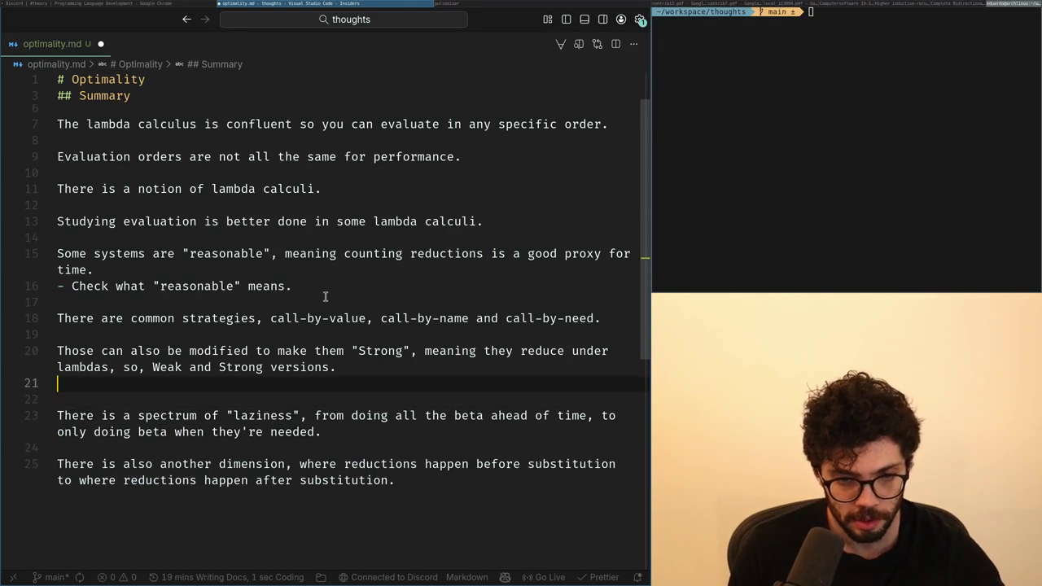
type("## Notes")
key("Return")
Write 'In general, splitting substitution from beta helps to reason about the system.'.
key("ctrl+BackSpace")
key("ctrl+BackSpace")
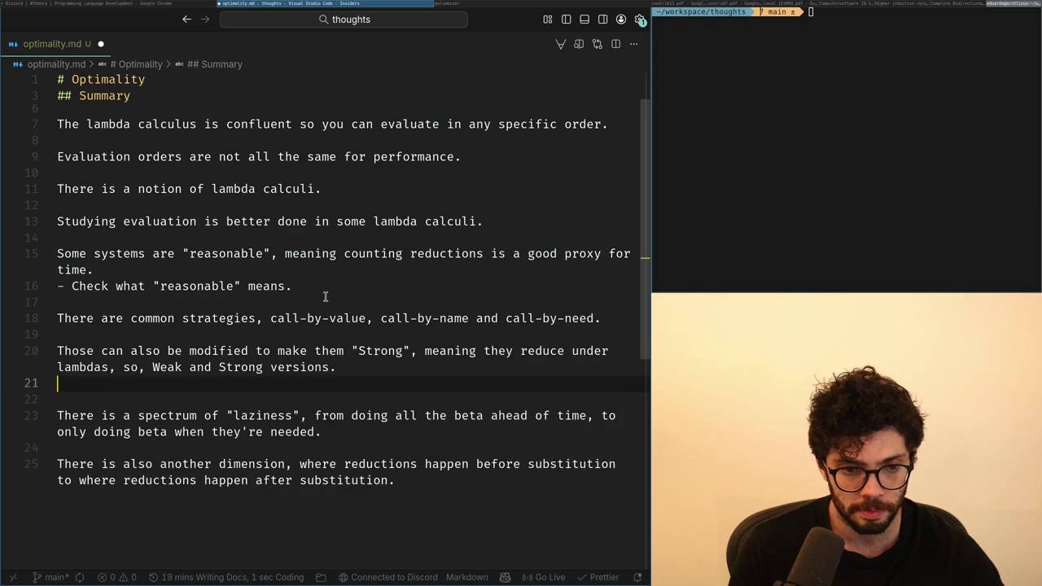
type("In general, ")
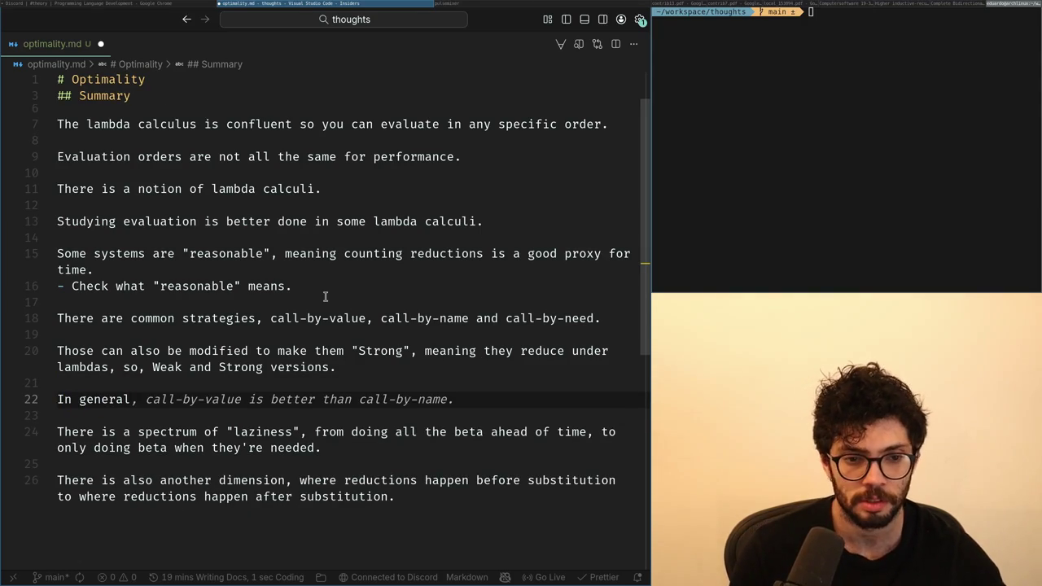
type("adding subs")
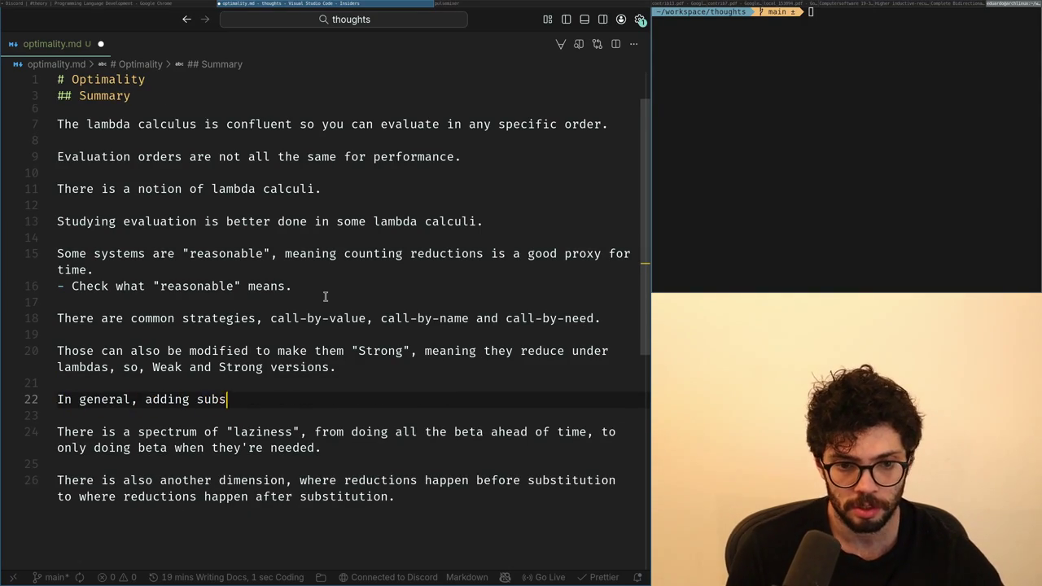
key("ctrl+BackSpace")
key("ctrl+BackSpace")
type("stitution")
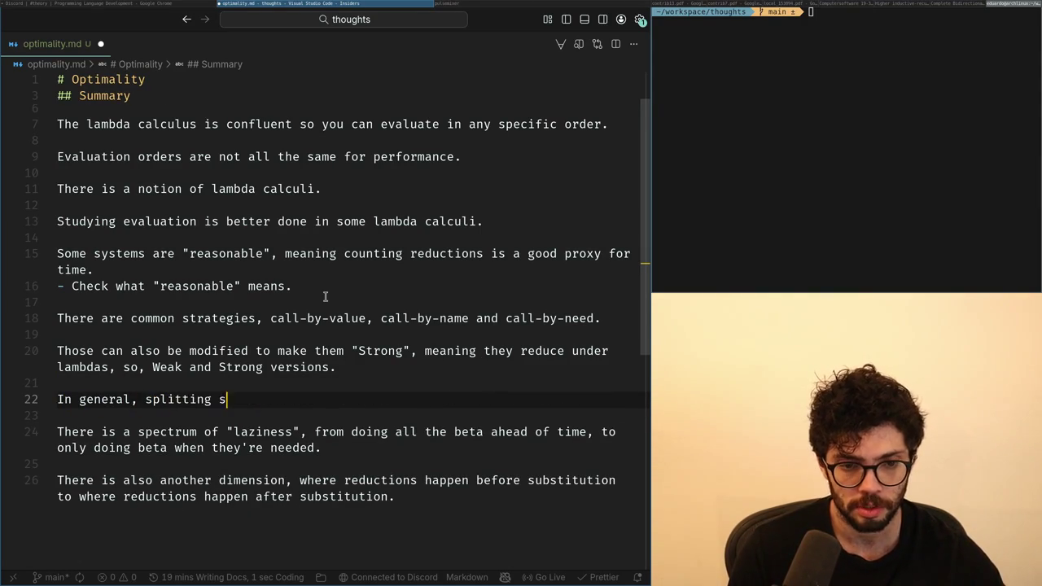
type(" from beta allows to reason")
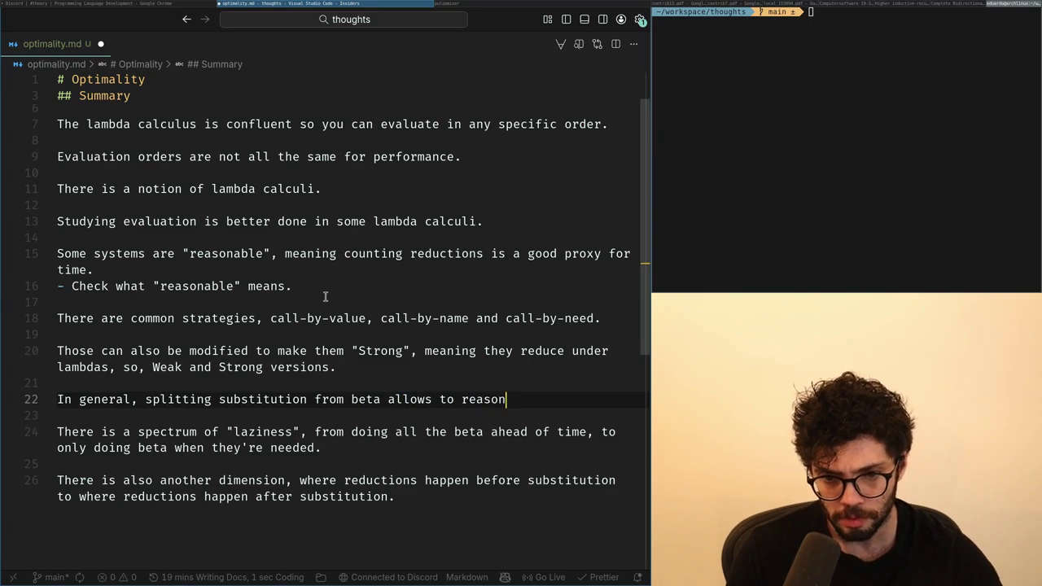
key("ctrl+BackSpace")
key("ctrl+BackSpace")
key("ctrl+BackSpace")
key("ctrl+BackSpace")
key("ctrl+BackSpace")
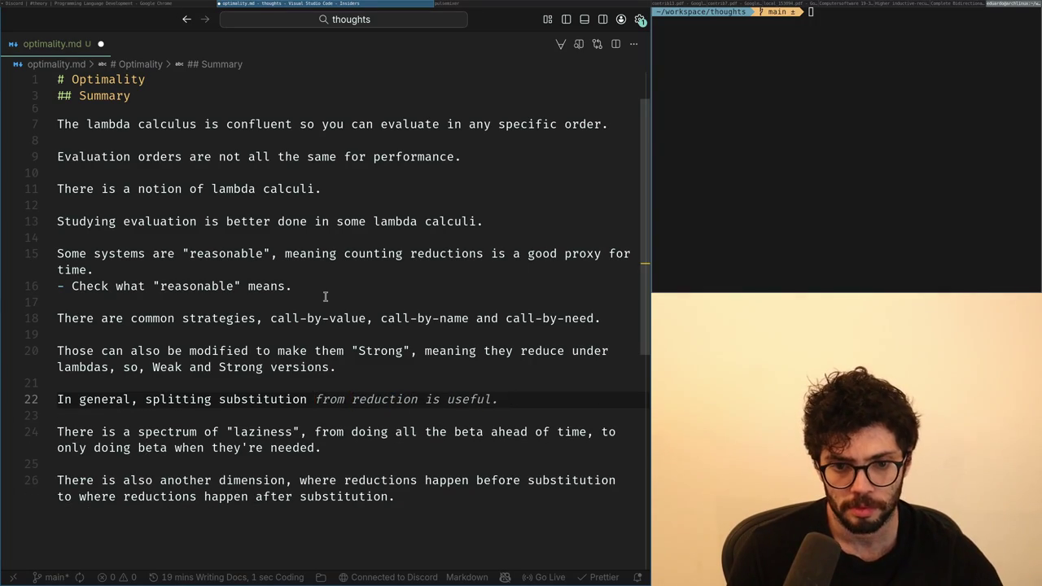
type("frombeta helps to reason about the syste,")
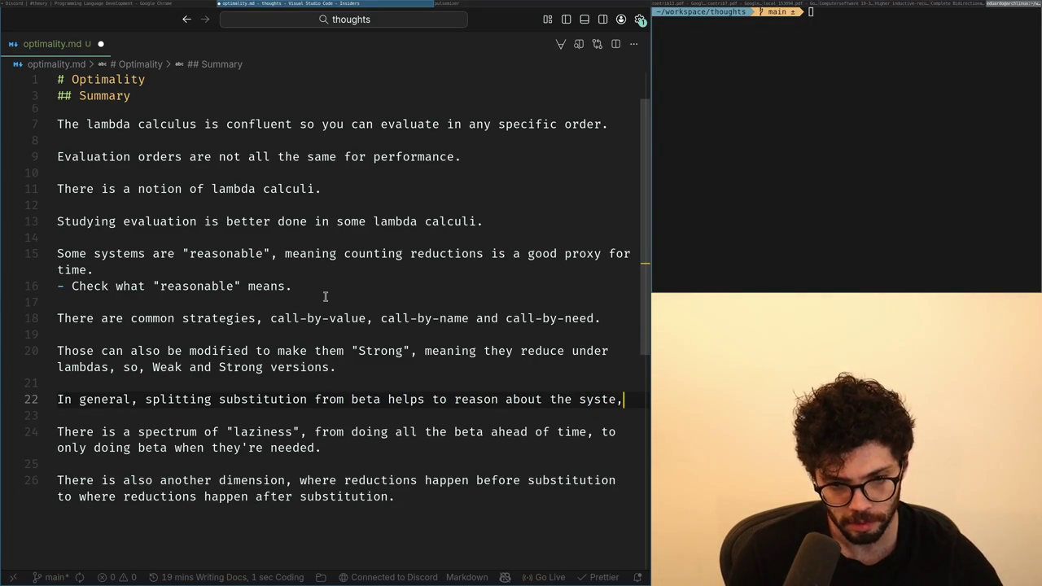
type(".")
key("Down")
key("Down")
Delete the opening 'There is a spectrum of laziness' from line 24.
key("Home")
key("ctrl+Right")
key("ctrl+Right")
key("ctrl+Right")
key("ctrl+Right")
key("ctrl+Right")
key("ctrl+Right")
key("ctrl+Right")
key("ctrl+Right")
key("Left")
key("ctrl+shift+Left")
key("ctrl+shift+Left")
key("ctrl+shift+Left")
key("ctrl+shift+Left")
key("ctrl+shift+Left")
key("ctrl+shift+Left")
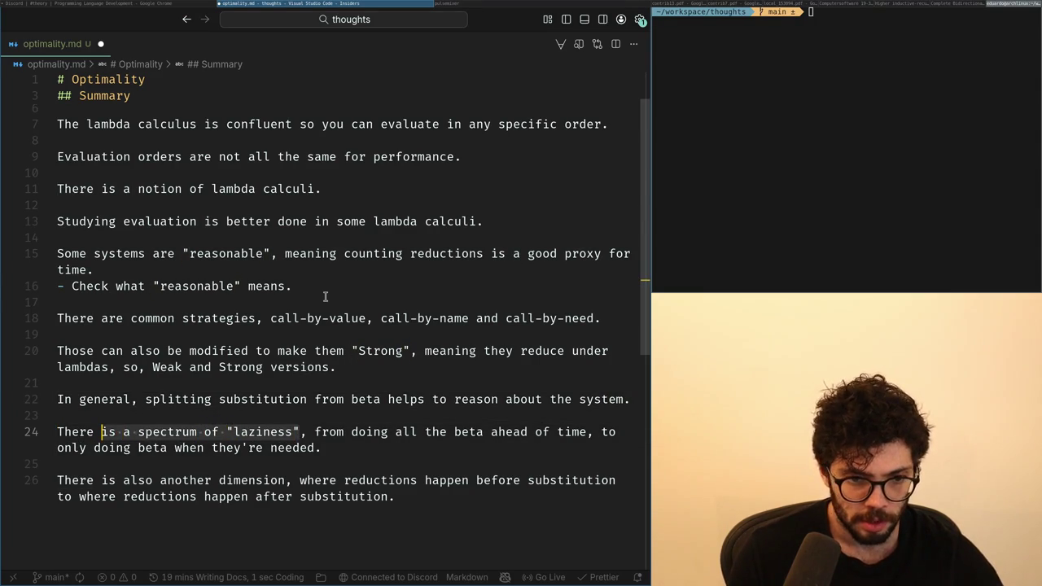
key("BackSpace")
key("BackSpace")
key("ctrl+BackSpace")
Begin line 24 with 'This makes two dimensions, one where all'.
type("This makes two ci")
key("BackSpace")
key("BackSpace")
type("dimensions")
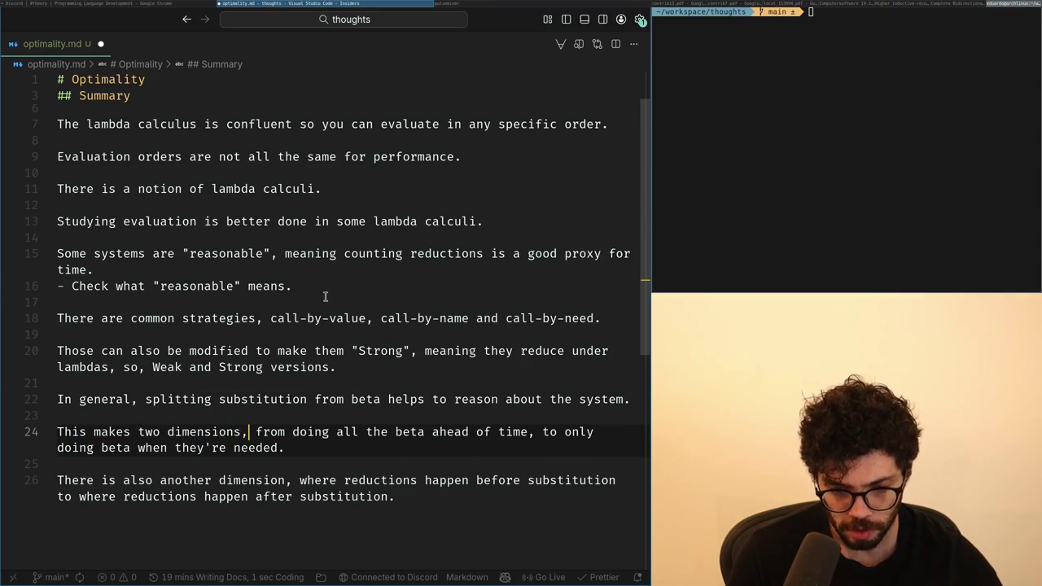
key("ctrl+shift+Right")
type("where")
key("ctrl+BackSpace")
type("one where")
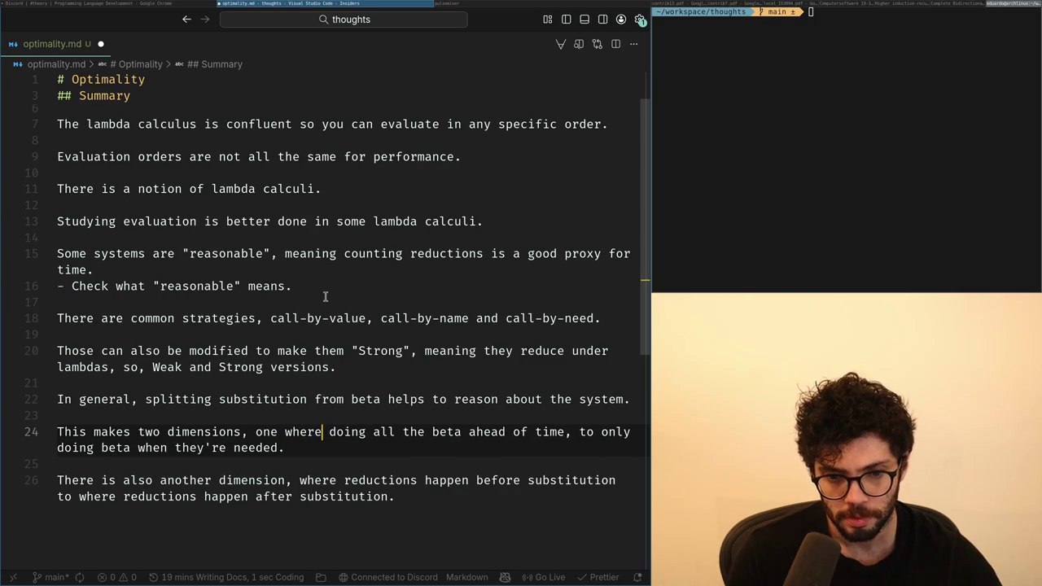
key("ctrl+shift+Right")
key("ctrl+shift+Right")
key("BackSpace")
type("all")
Reword the clause to 'beta always happens before', dropping 'ahead of time'.
key("ctrl+Right")
key("ctrl+Right")
key("ctrl+Right")
key("ctrl+Left")
key("ctrl+Left")
key("ctrl+BackSpace")
key("ctrl+BackSpace")
key("ctrl+Right")
type("always happens")
key("ctrl+BackSpace")
key("ctrl+BackSpace")
key("ctrl+BackSpace")
type("a substitution ne")
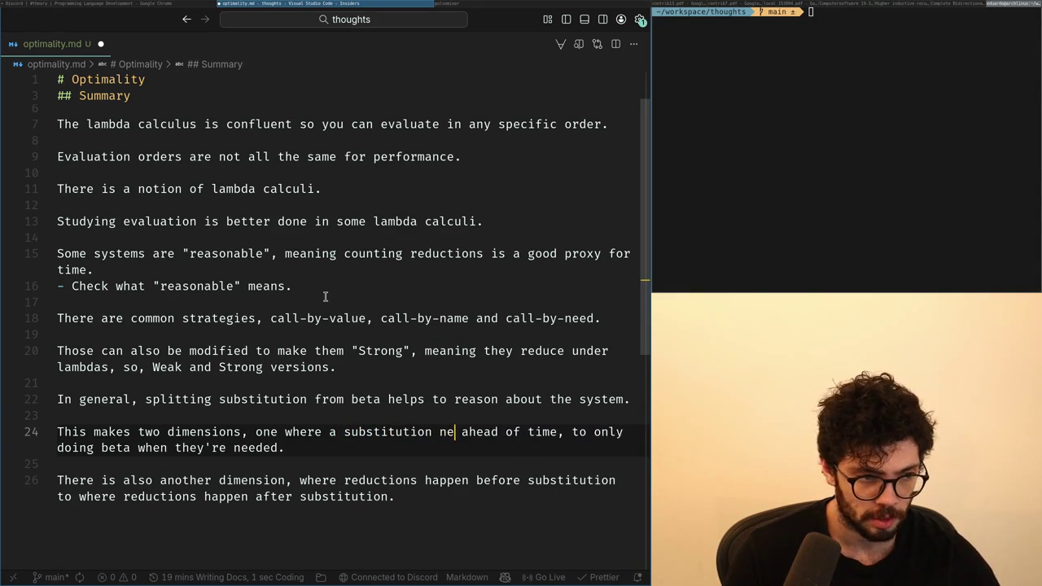
type("ver dupl")
key("ctrl+BackSpace")
key("ctrl+BackSpace")
key("ctrl+BackSpace")
key("ctrl+BackSpace")
type("beta always happens")
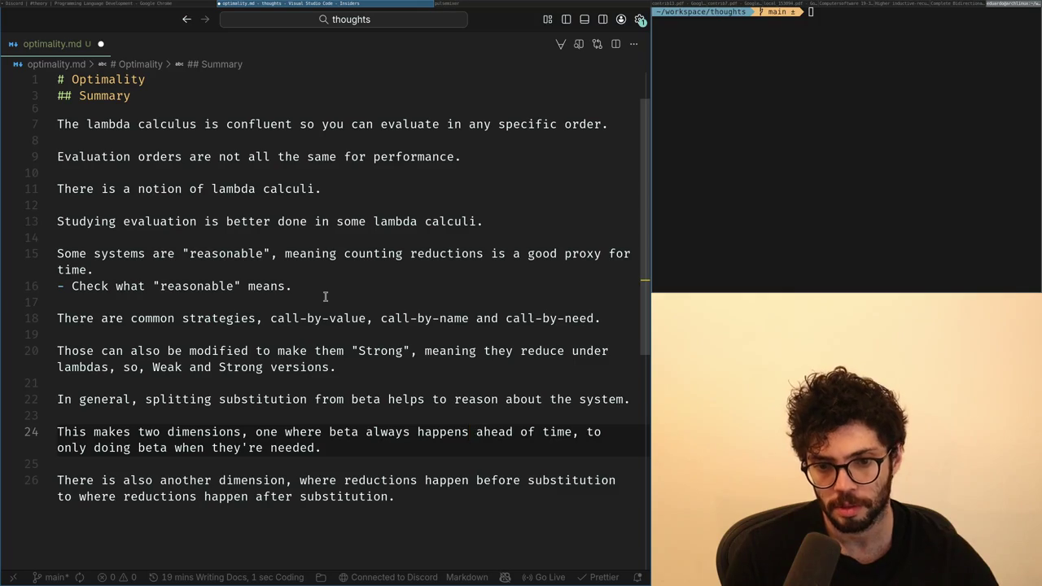
type(" before")
key("ctrl+shift+Right")
key("ctrl+shift+Right")
key("ctrl+shift+Right")
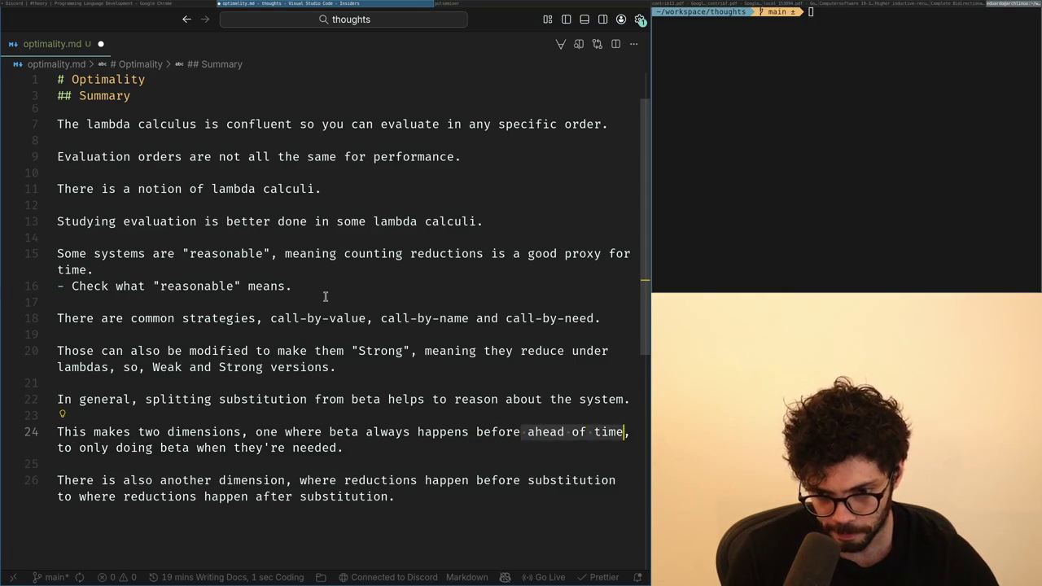
key("BackSpace")
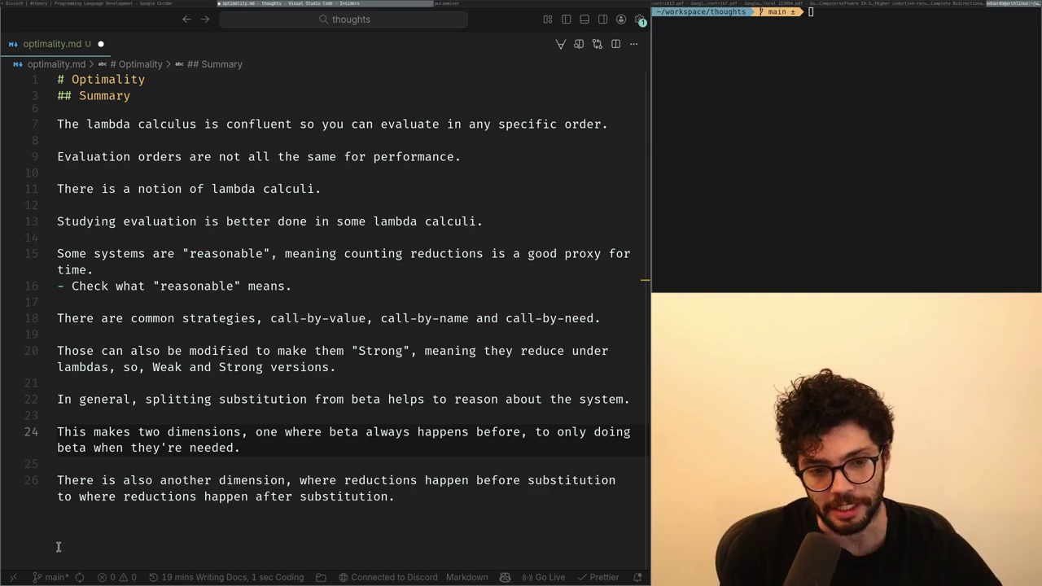
left_click(125, 480)
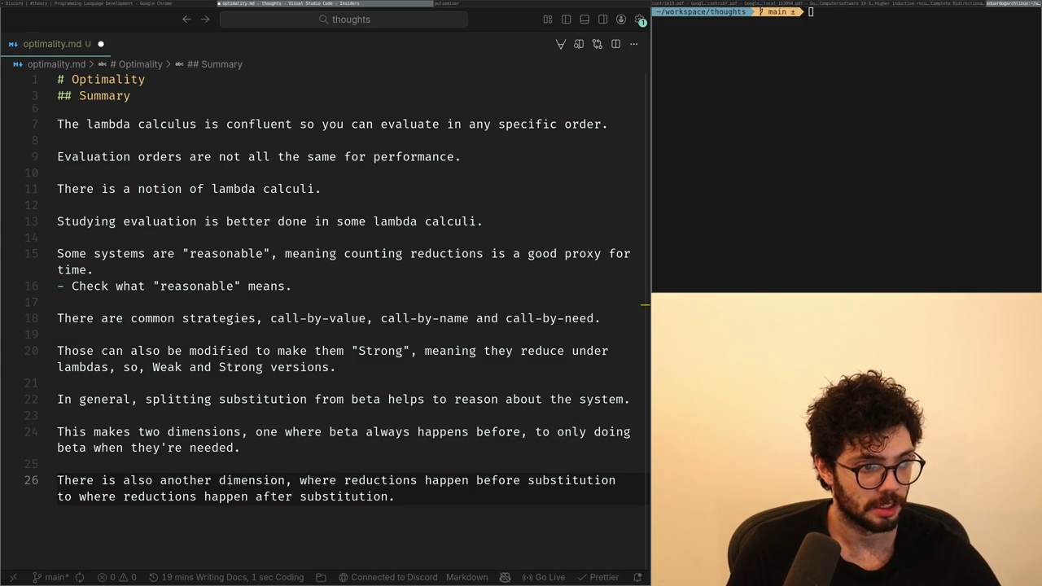
key("alt+Tab")
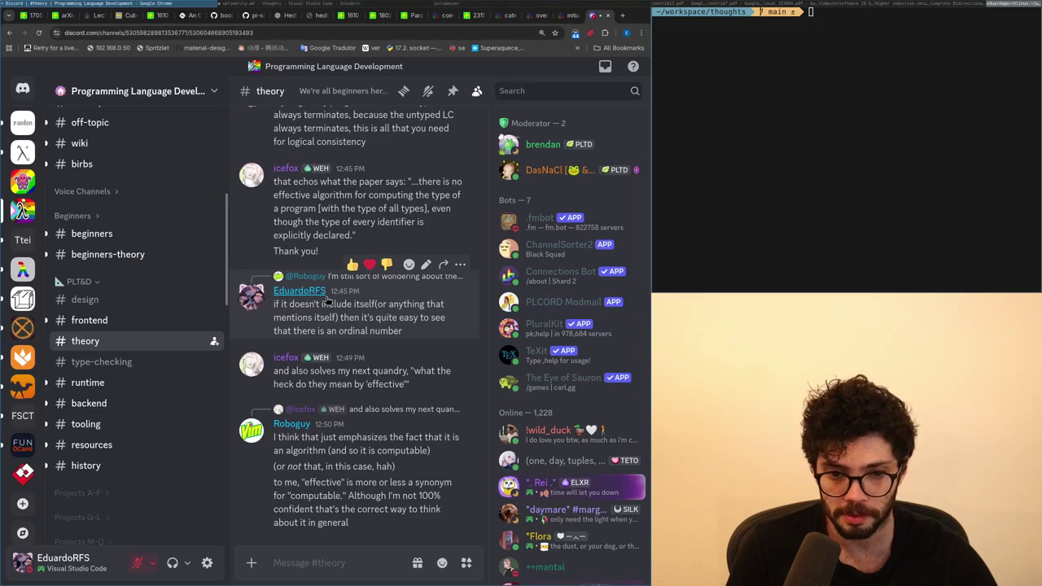
key("alt+Tab")
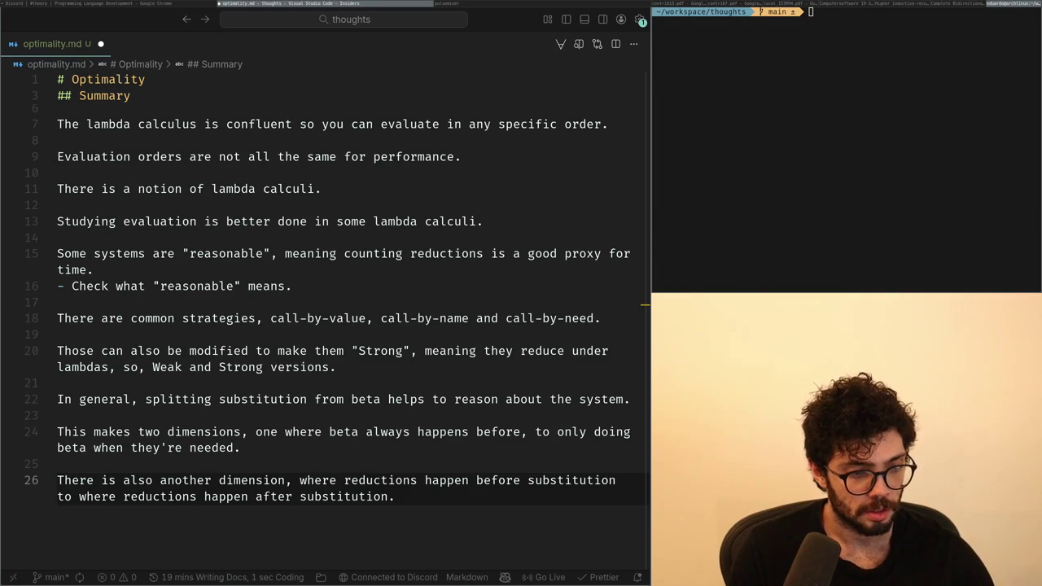
key("alt+Tab")
key("alt+Tab")
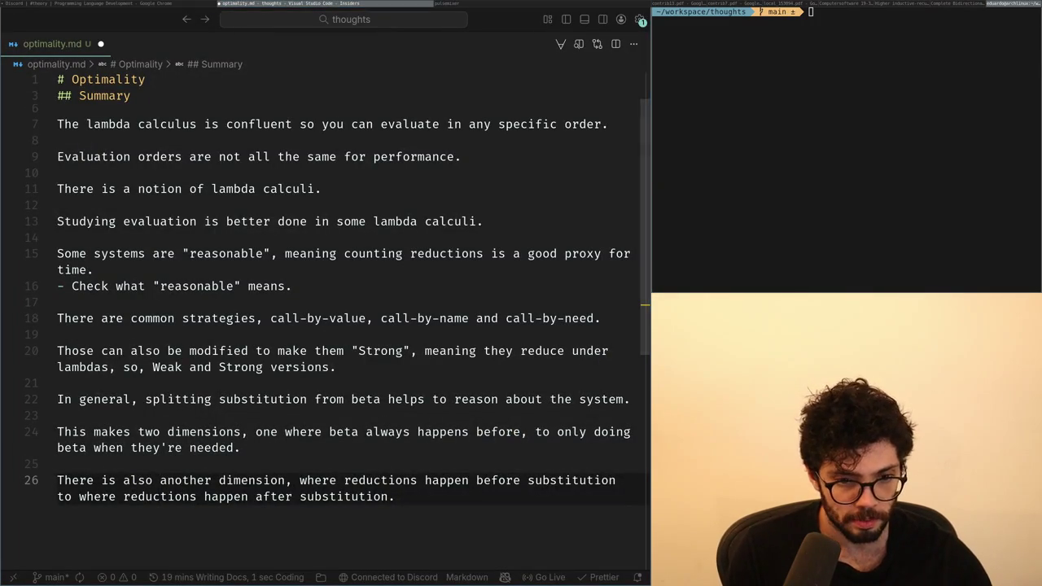
key("alt+Tab")
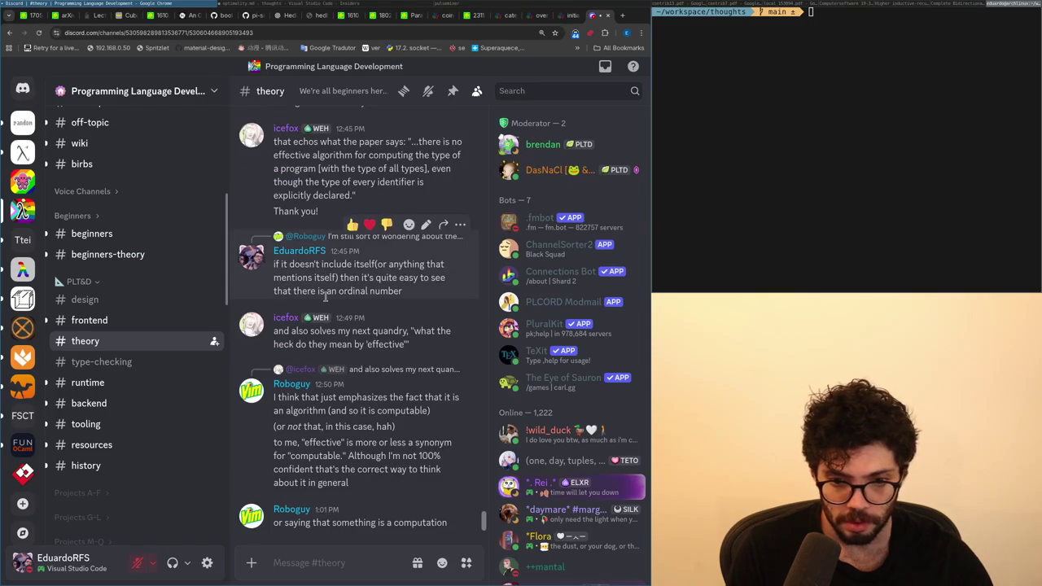
key("alt+Tab")
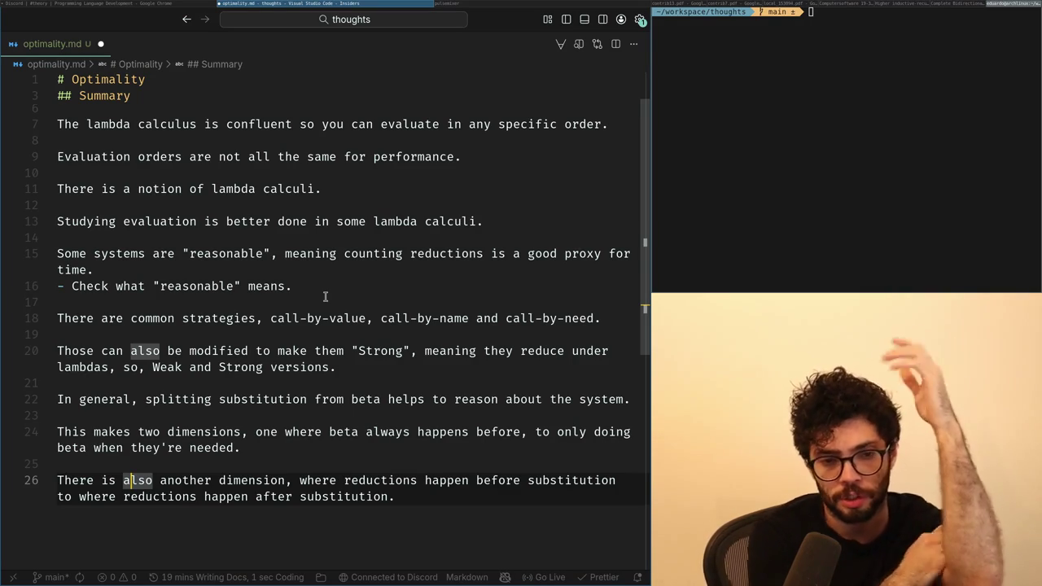
Above 'This makes two dimensions', write a laziness-spectrum sentence from outside-in to inside-out reductions.
key("Up")
key("Up")
key("ctrl+shift+Return")
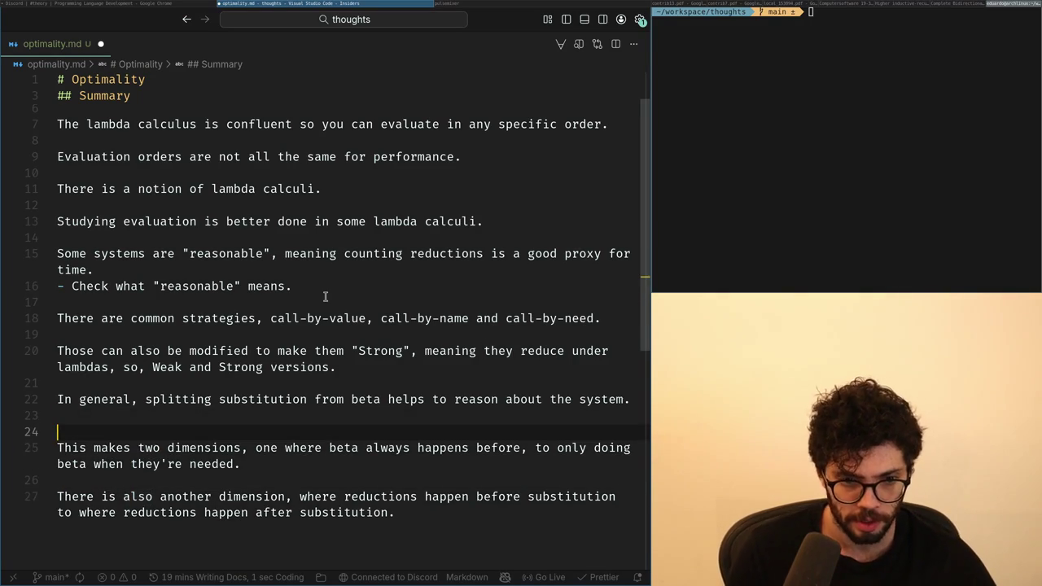
type("a ")
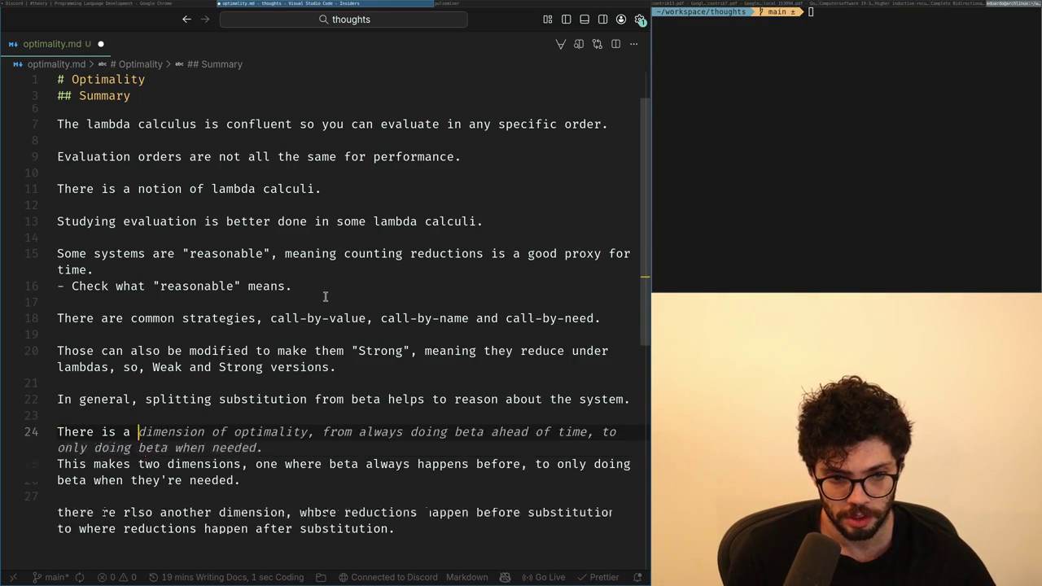
type("spectrum of laziness, one ")
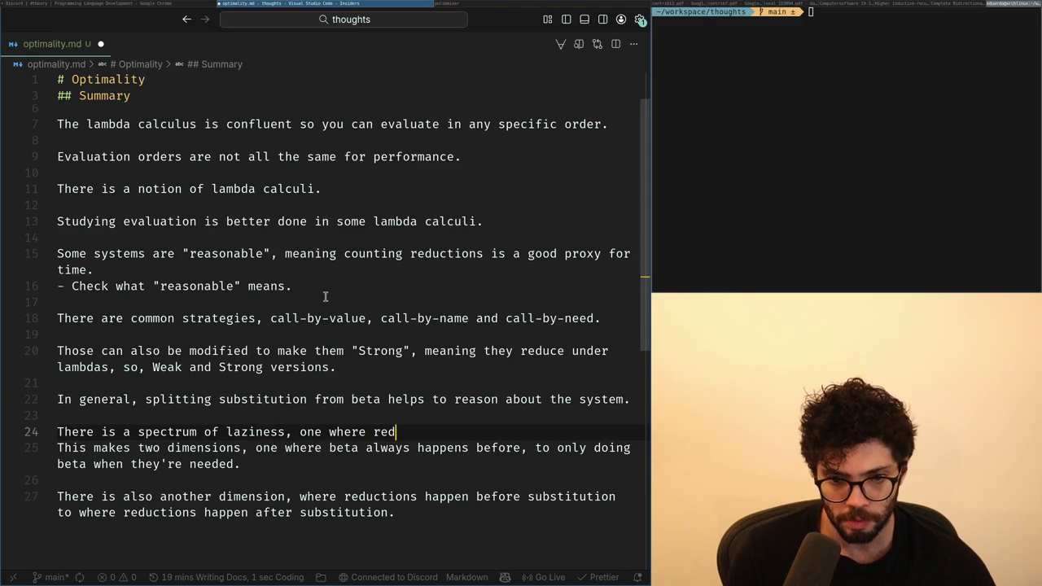
type("where reductions happens outside in")
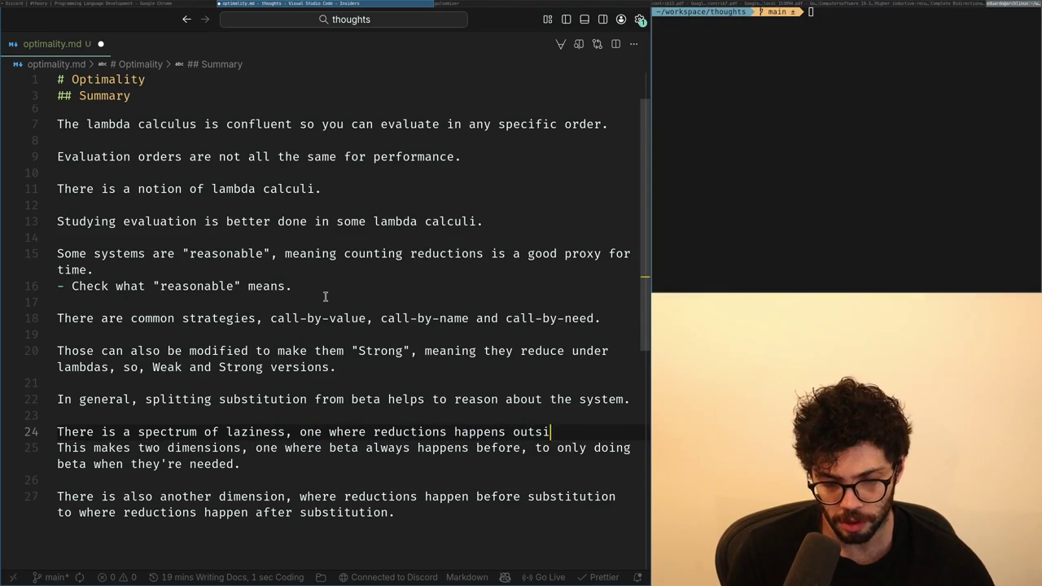
type(",")
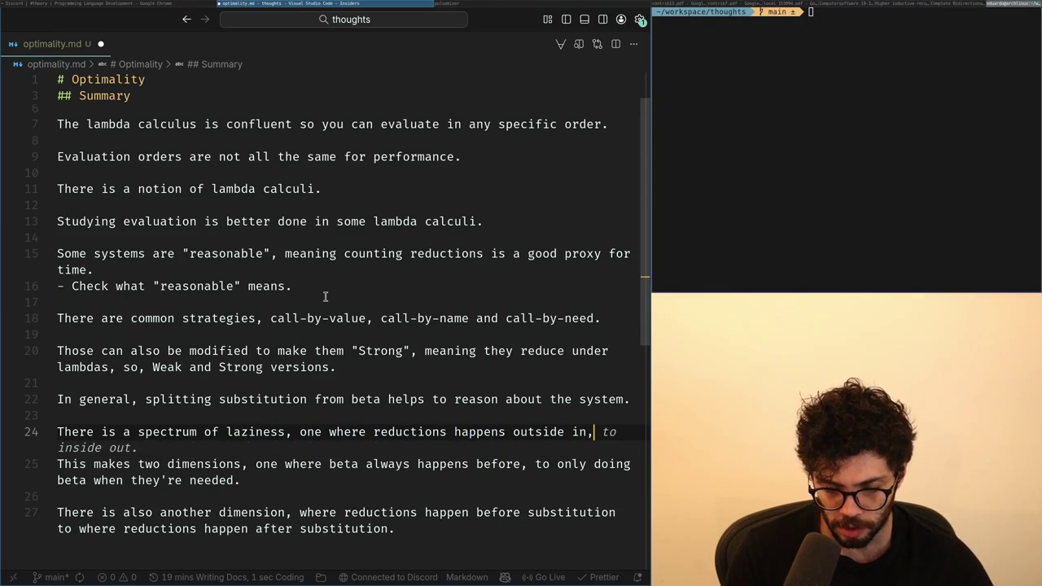
type(" to one where they only happen insi")
key("Home")
key("End")
key("Up")
key("ctrl+Right")
key("ctrl+Right")
key("ctrl+Right")
key("ctrl+Right")
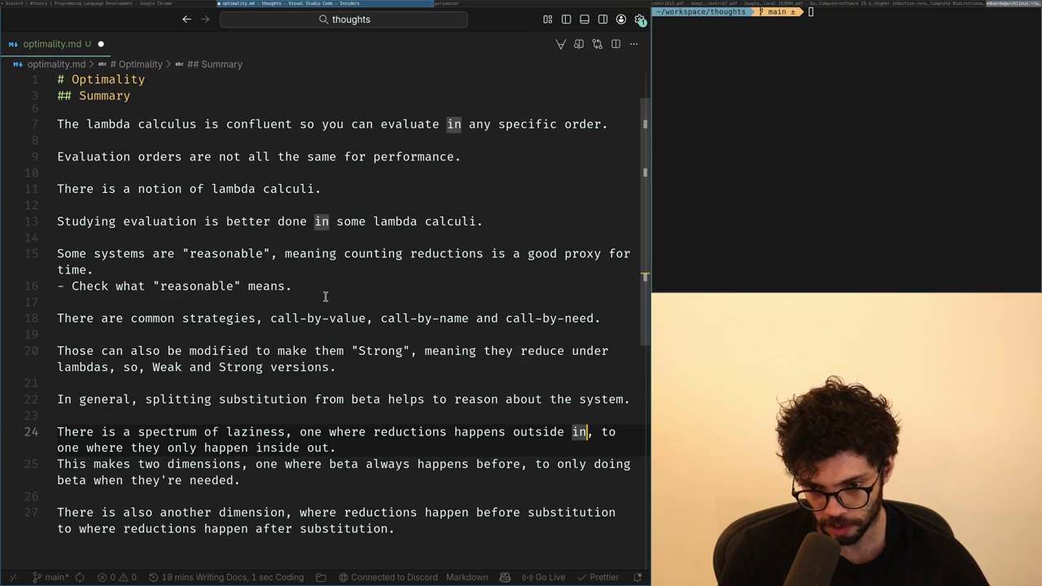
Add '(so as eager as possible)' and '(so as lazy as possible)' notes, then go to Discord.
key("Delete")
type("and")
key("ctrl+Left")
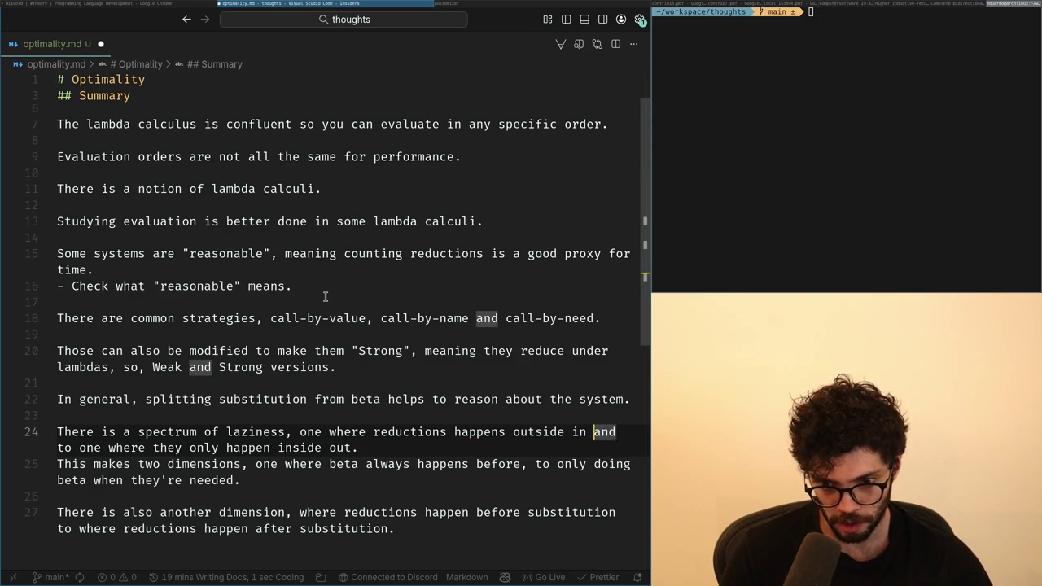
key("Left")
type("(")
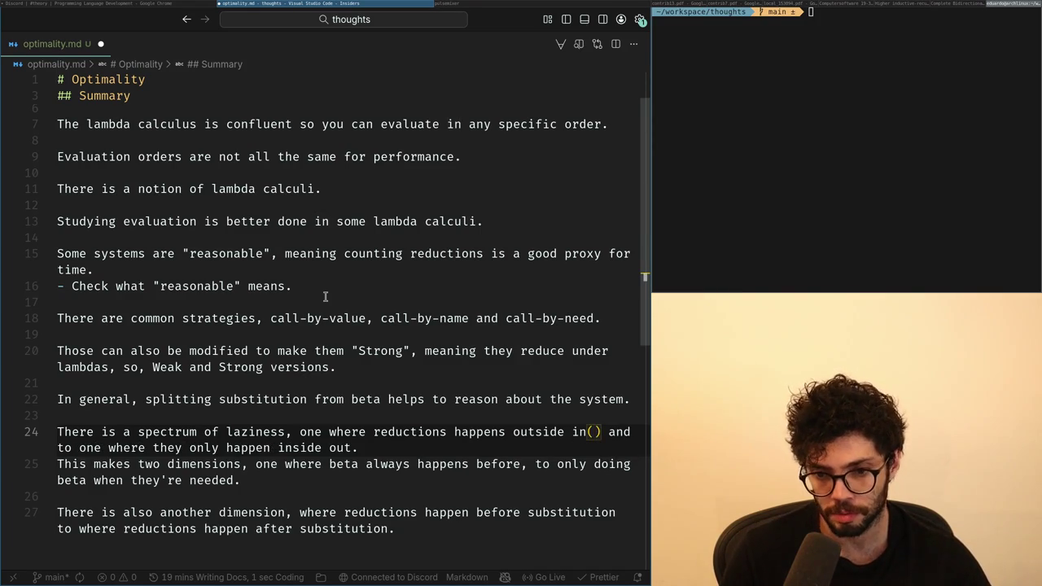
type("so ")
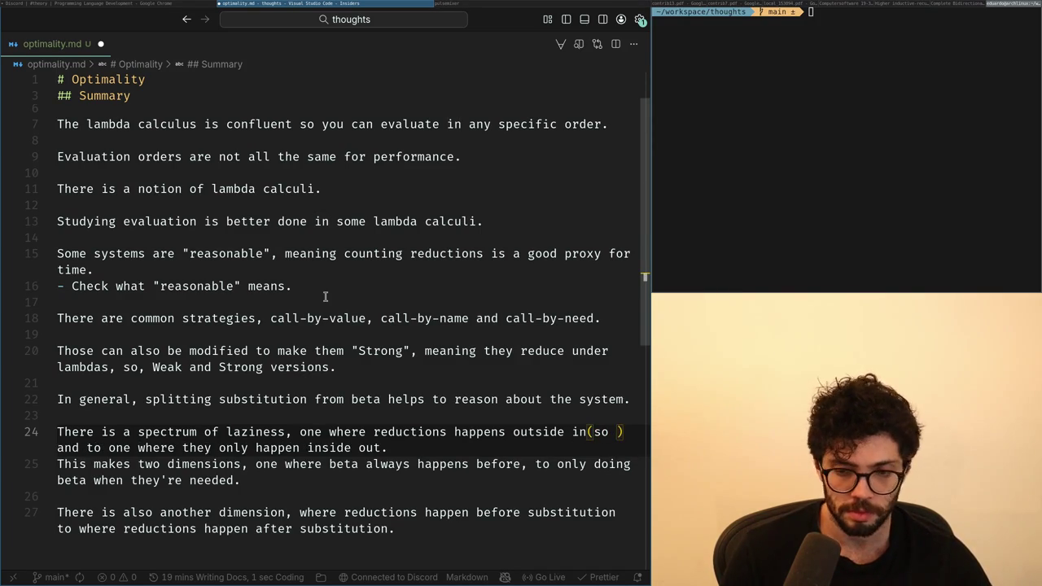
type("ea")
type("as eager as possible")
key("End")
key("Left")
type("(so as lazy as possible")
key("End")
key("Return")
key("Return")
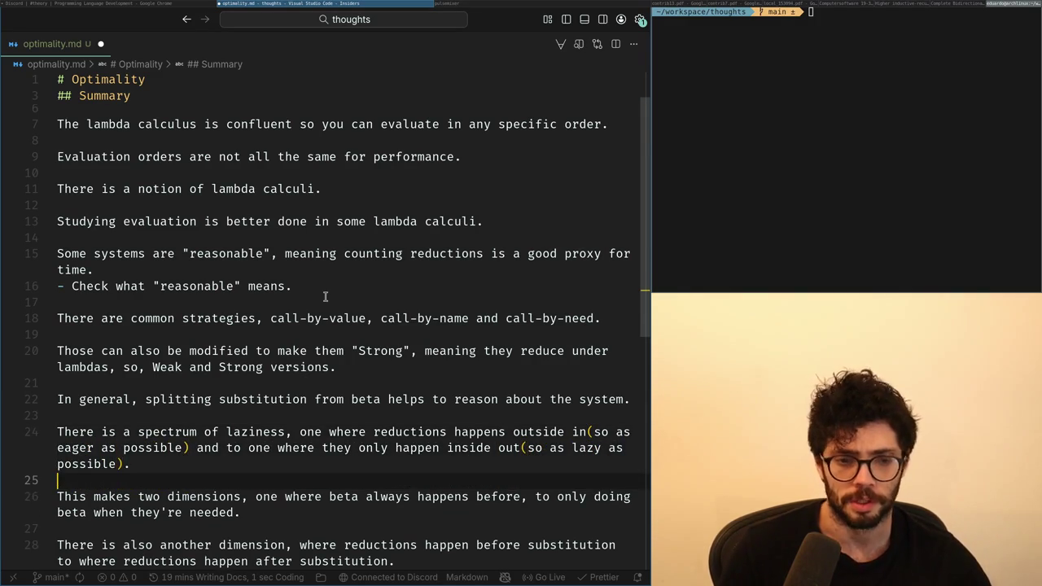
key("alt+Tab")
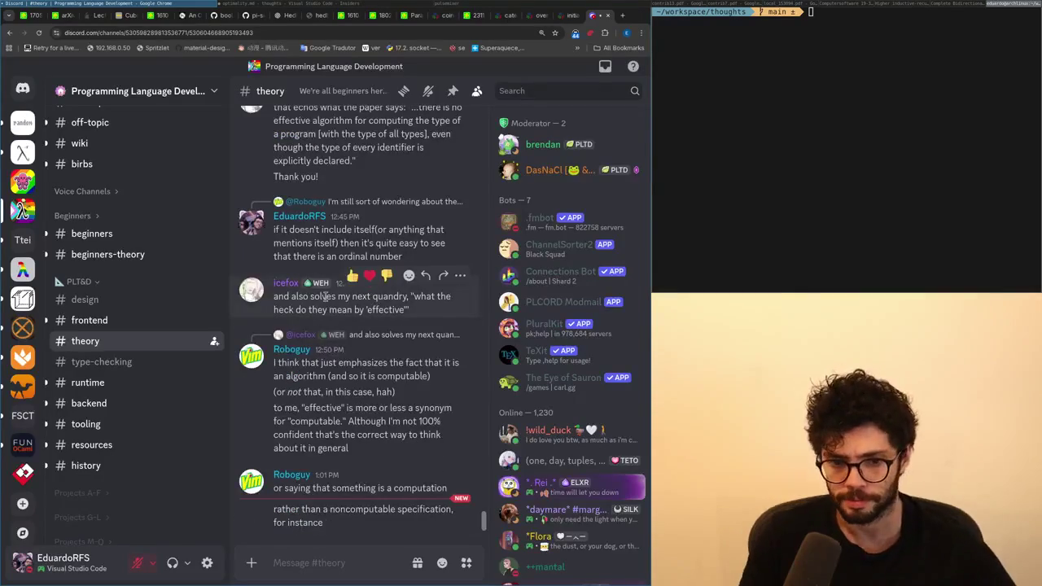
mouse_move(366, 301)
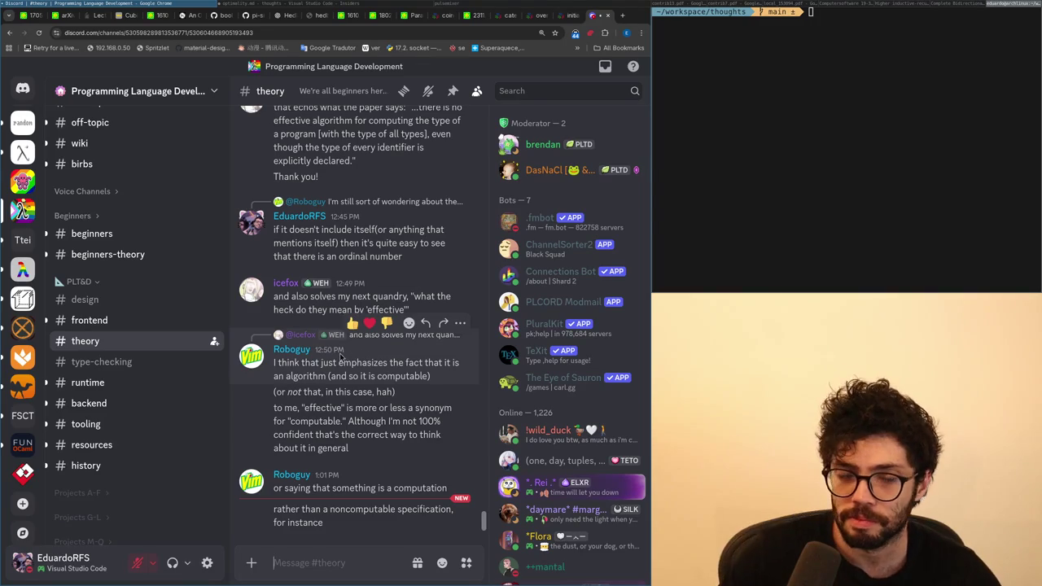
Scroll up in #theory and open the linked dspace.mit.edu paper PDF in a new tab.
left_click(424, 323)
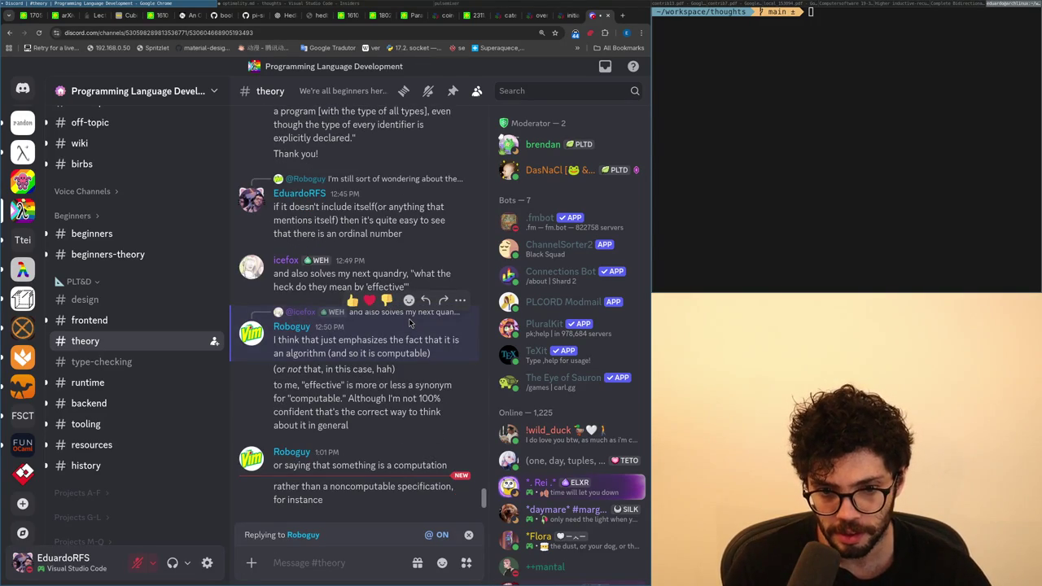
key("Escape")
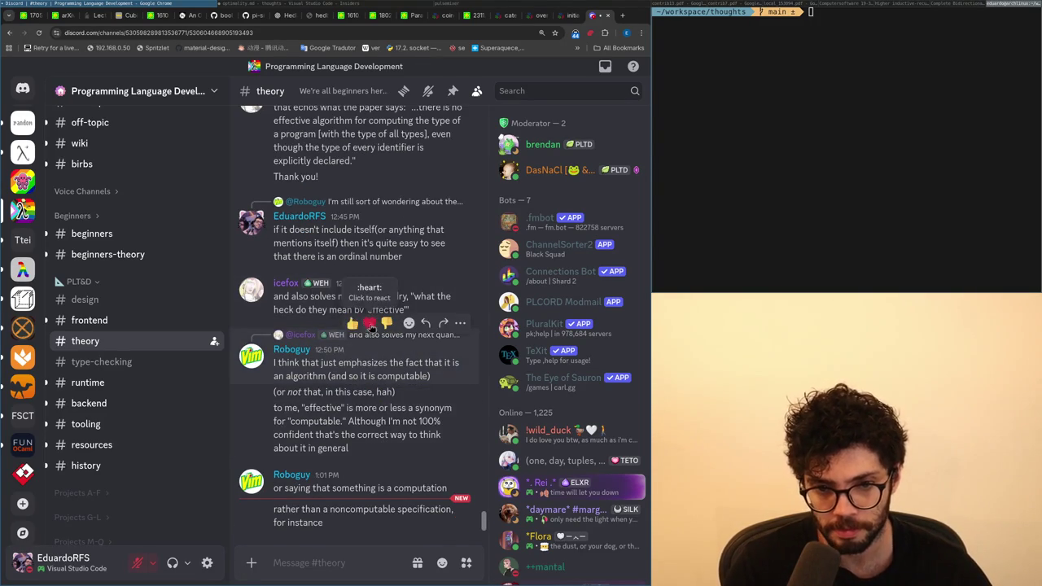
scroll(374, 337, "up", 1)
scroll(371, 344, "up", 3)
scroll(371, 343, "up", 3)
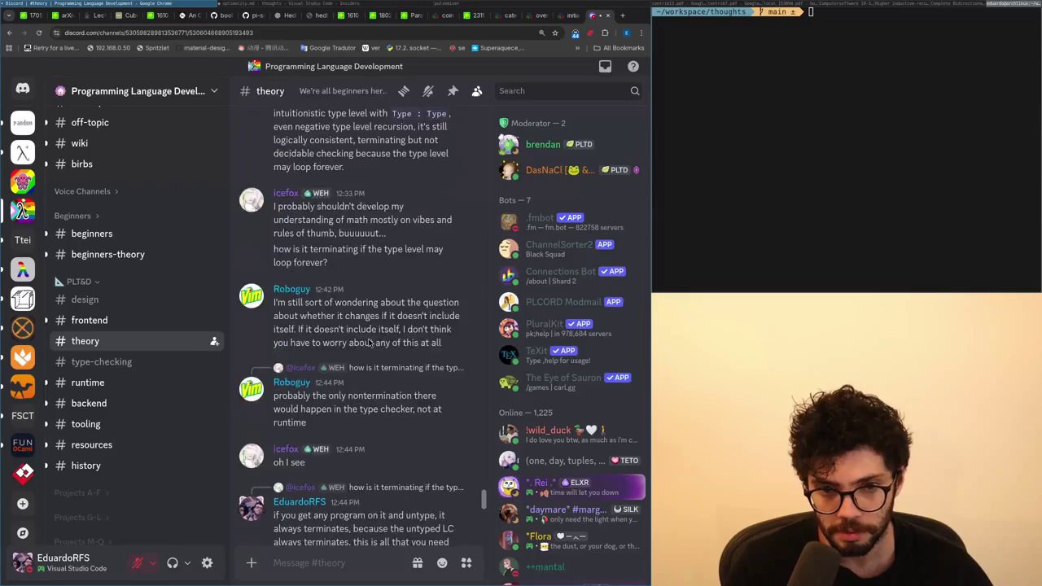
scroll(370, 343, "up", 2)
scroll(368, 342, "up", 3)
scroll(366, 341, "up", 3)
scroll(363, 335, "up", 3)
scroll(359, 329, "up", 3)
scroll(356, 321, "up", 3)
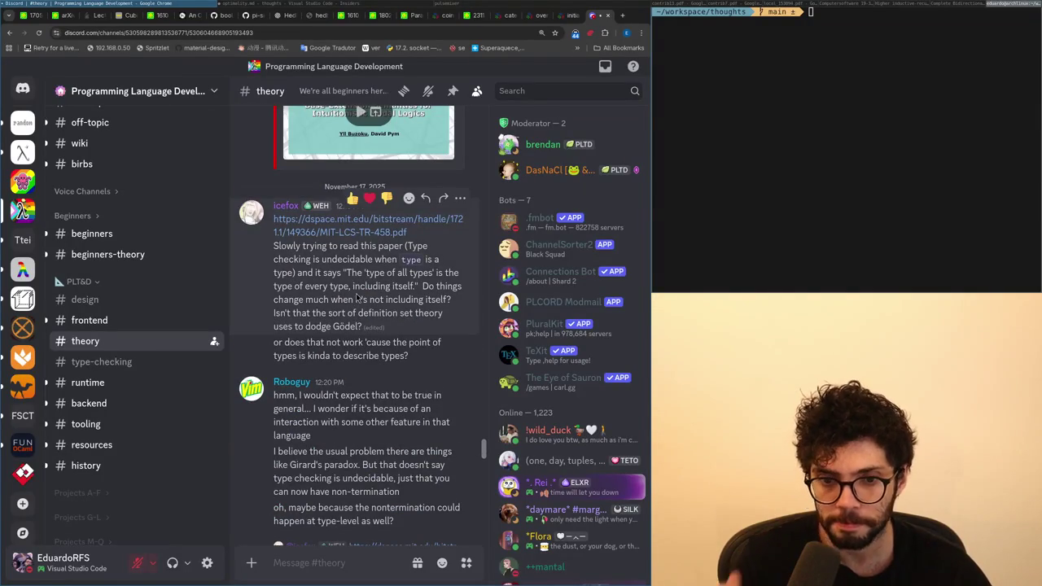
mouse_move(367, 269)
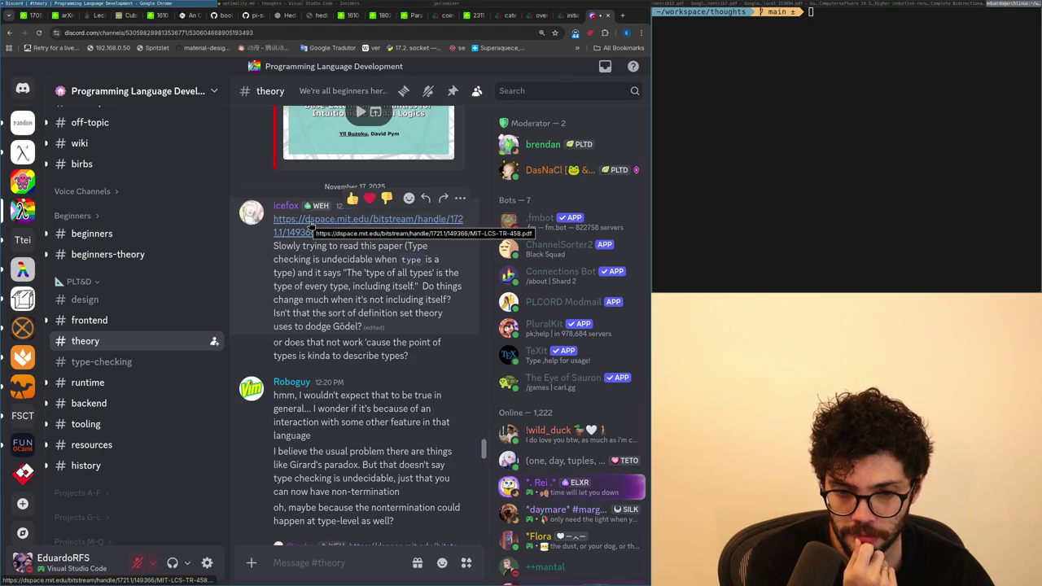
left_click(311, 225)
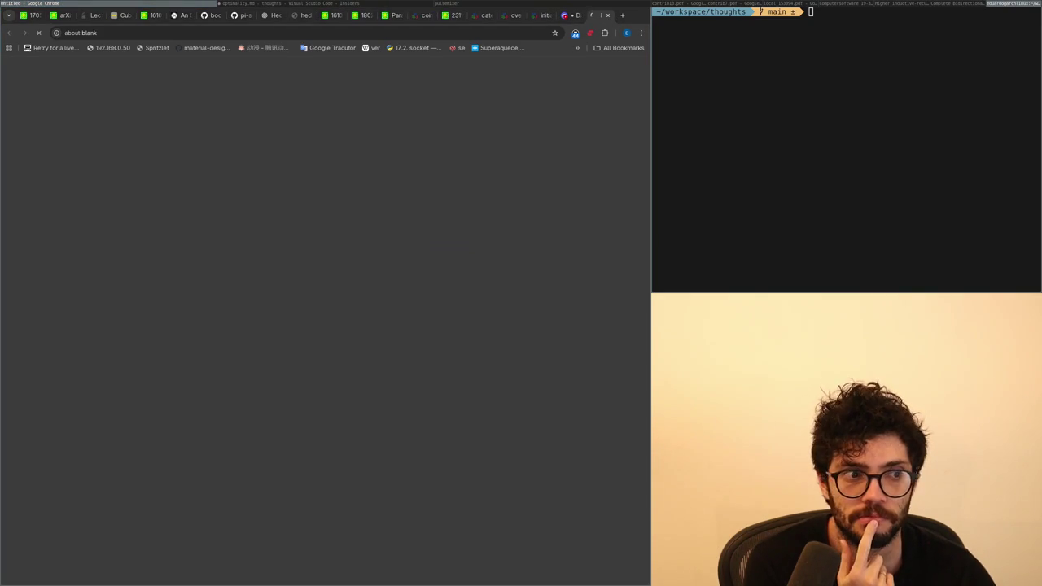
Check the loading PDF tab, scroll back down in #theory, and return to the optimality note.
key("ctrl+shift+Tab")
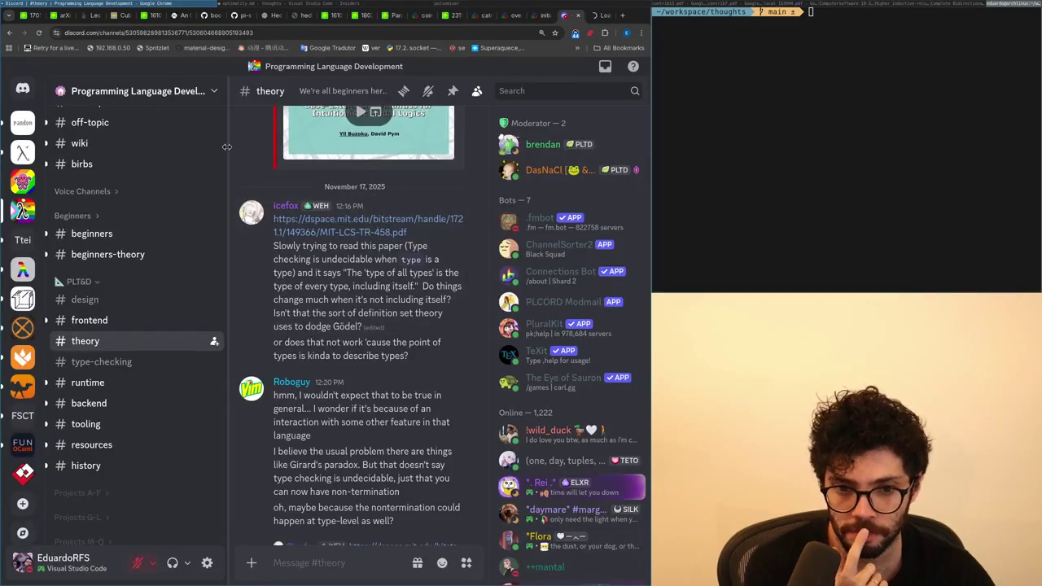
key("ctrl+Tab")
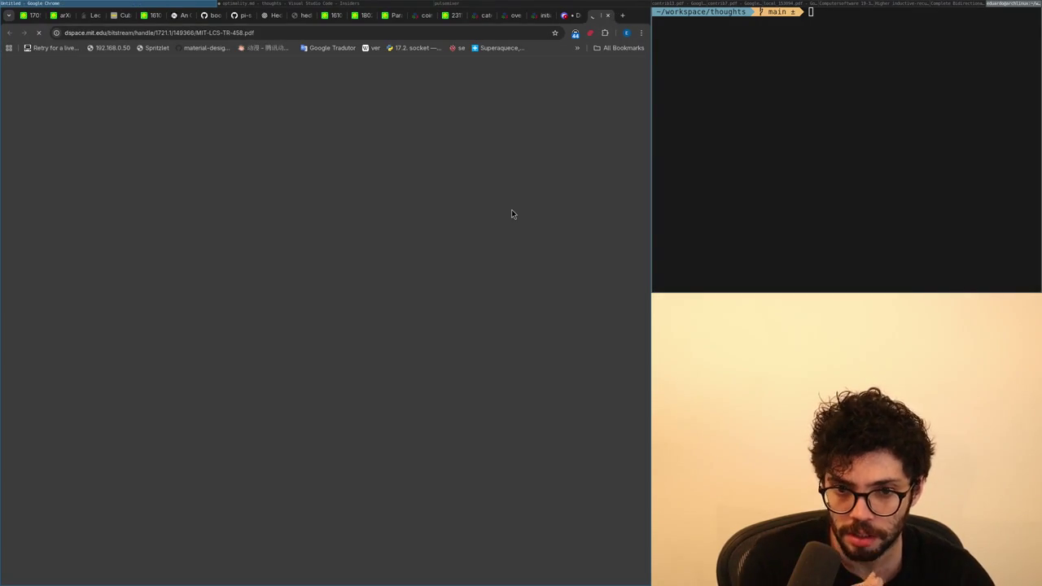
key("ctrl+shift+Tab")
scroll(366, 366, "down", 5)
scroll(367, 366, "down", 5)
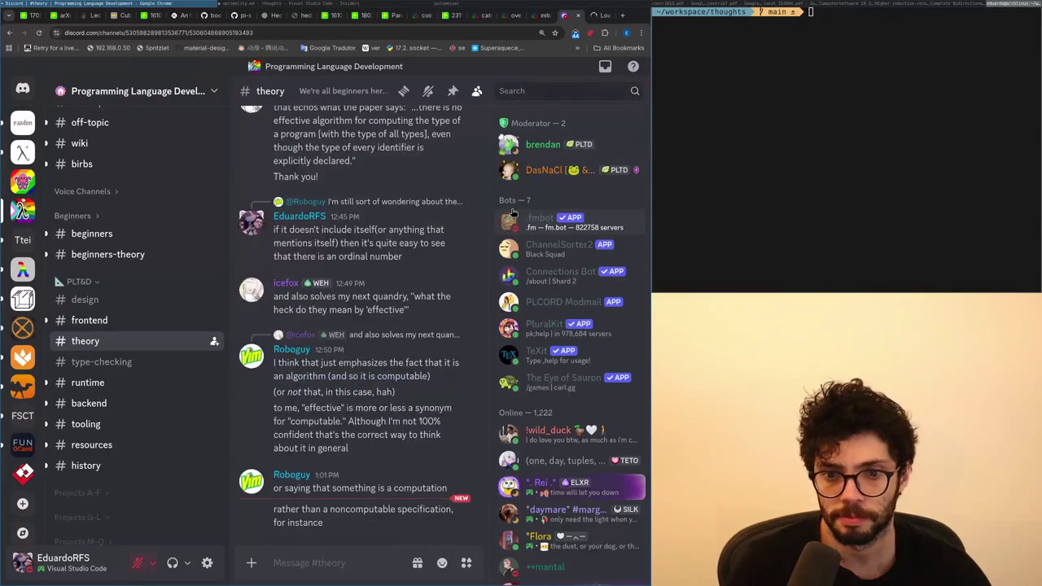
left_click(345, 553)
key("ctrl+Tab")
key("ctrl+shift+Tab")
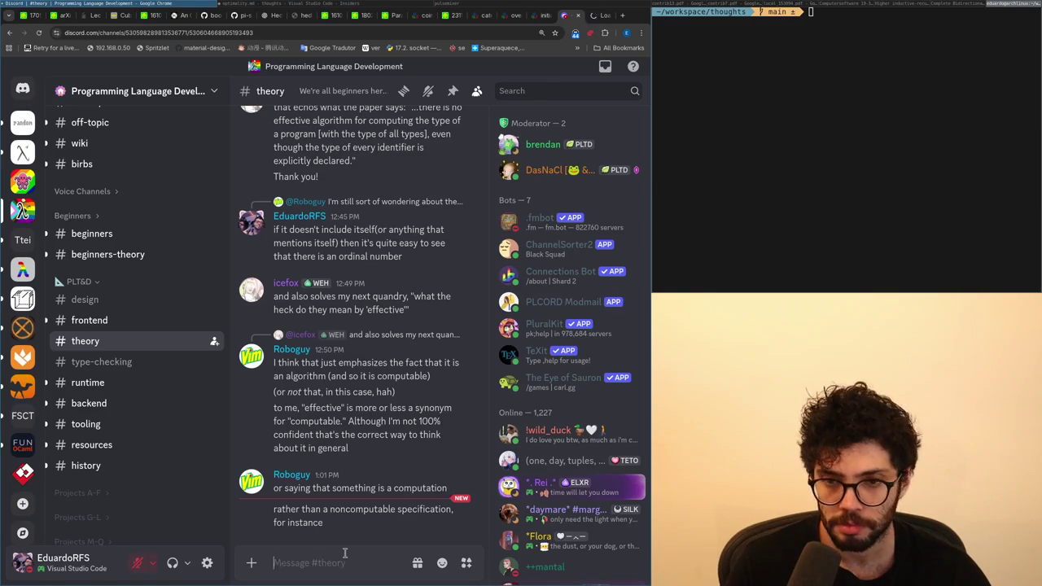
key("ctrl+Tab")
key("alt+Tab")
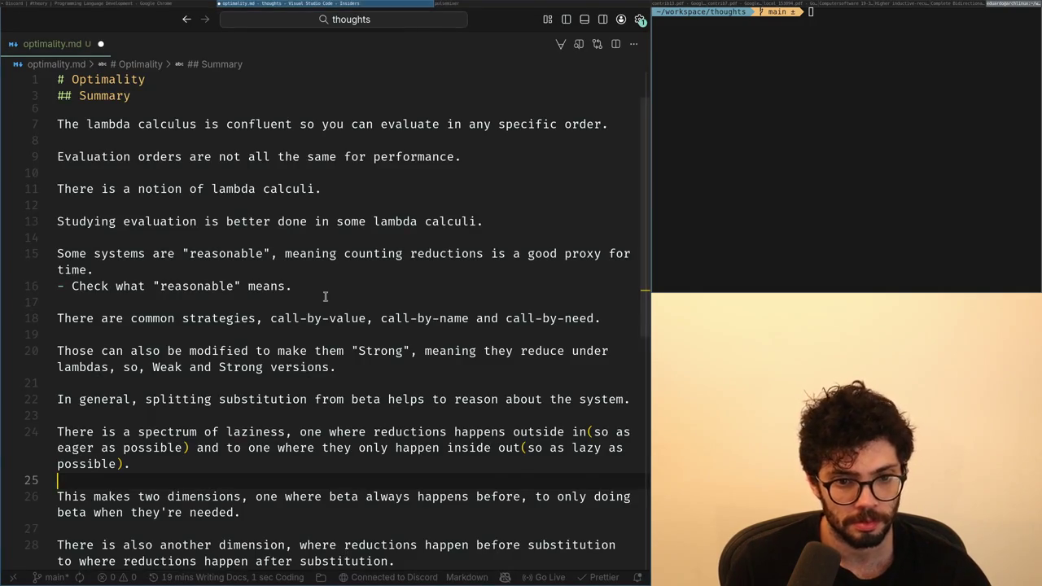
Insert blank line 25 between the laziness-spectrum and 'This makes two dimensions' paragraphs.
scroll(325, 297, "down", 1)
key("shift+o")
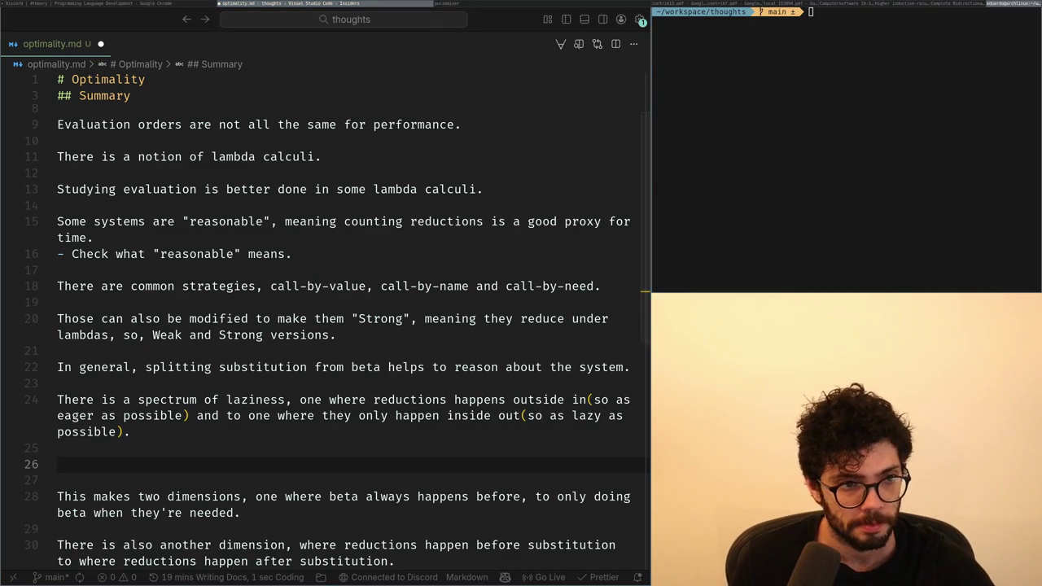
key("super+Left")
key("ctrl+Tab")
key("ctrl+shift+Tab")
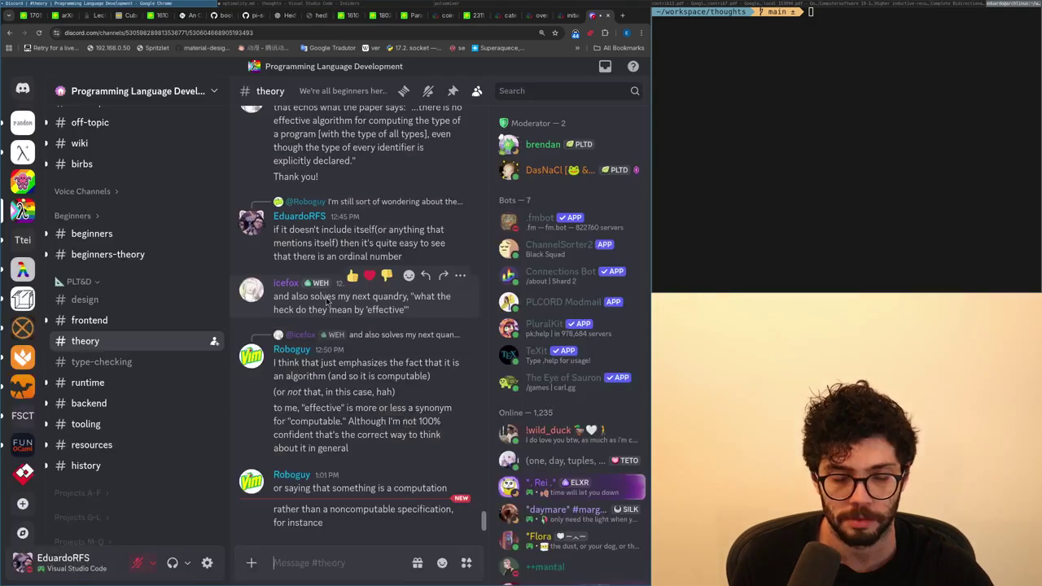
key("super+Right")
key("super+Left")
key("super+Right")
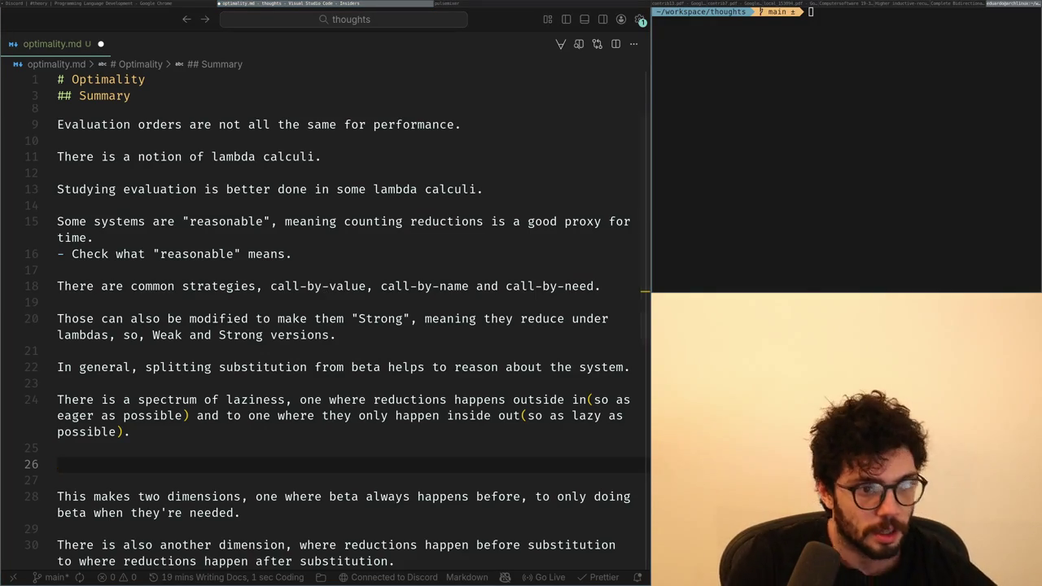
left_click(215, 447)
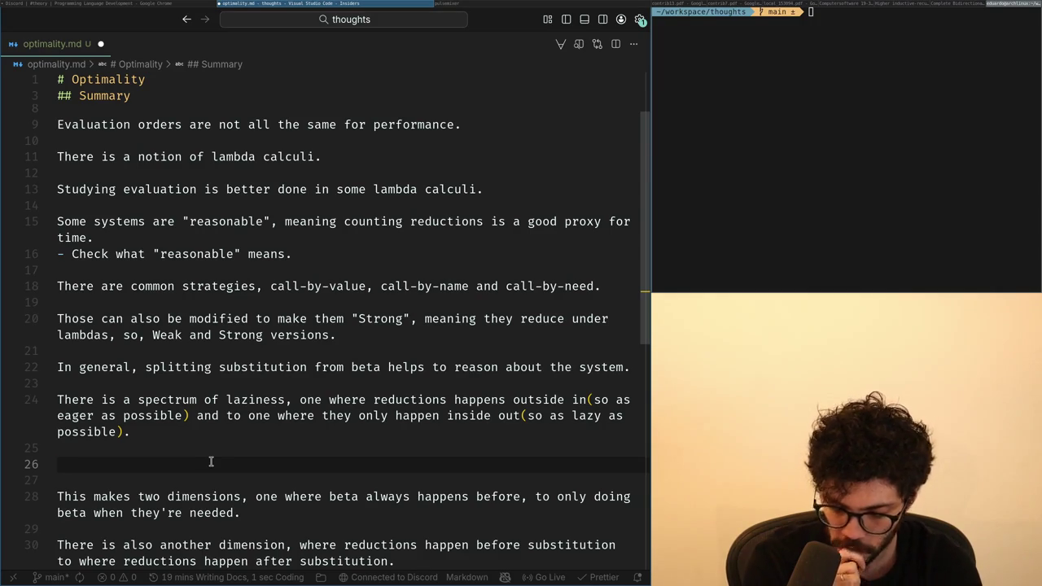
Draft the opening of the sharing sentence on line 26, starting 'There is also a notion of'.
type("There")
key("ctrl+BackSpace")
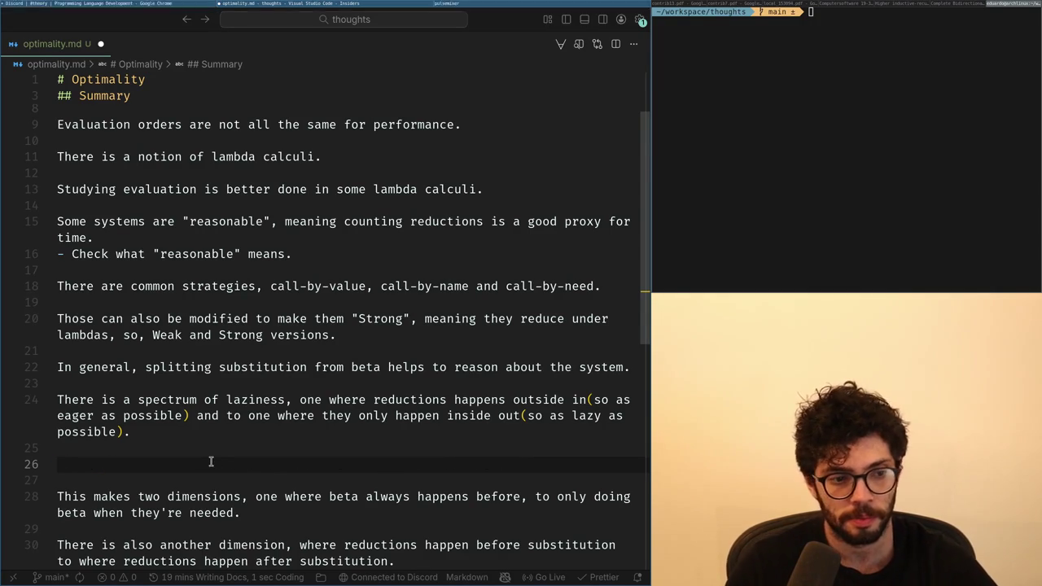
type("The")
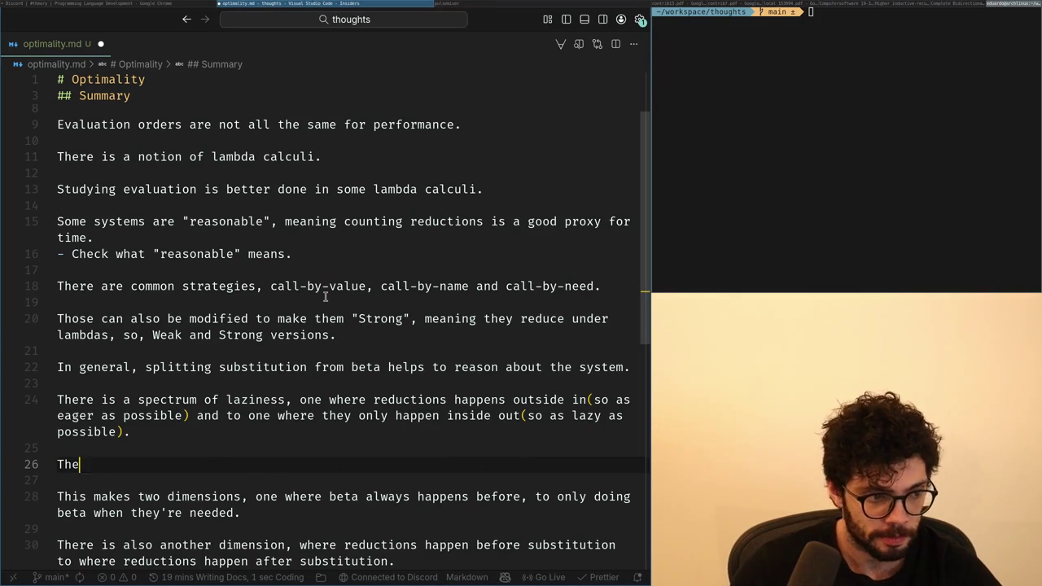
type("re is also a notion of")
key("BackSpace")
key("BackSpace")
key("BackSpace")
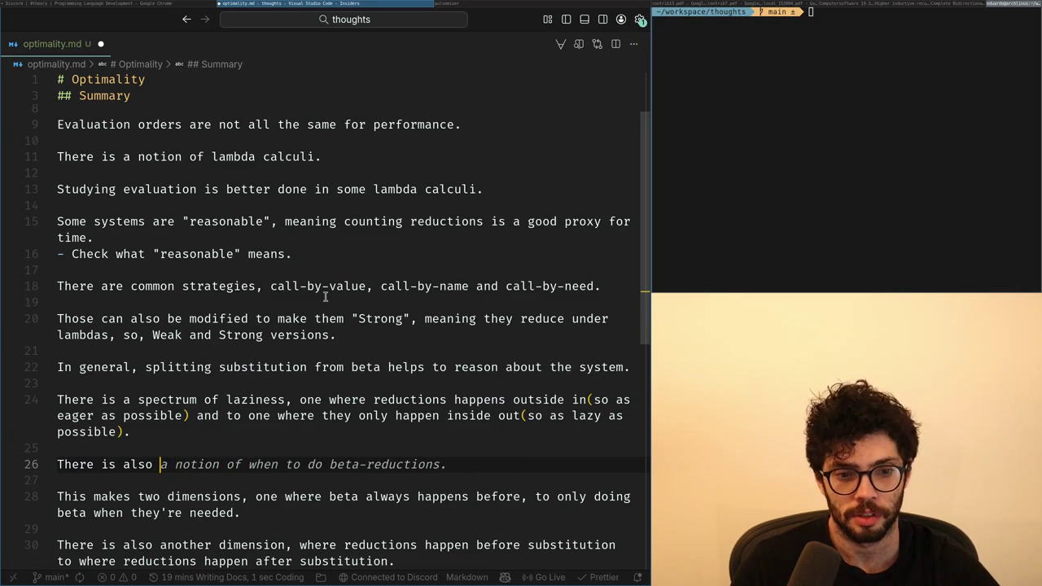
type("m of sha")
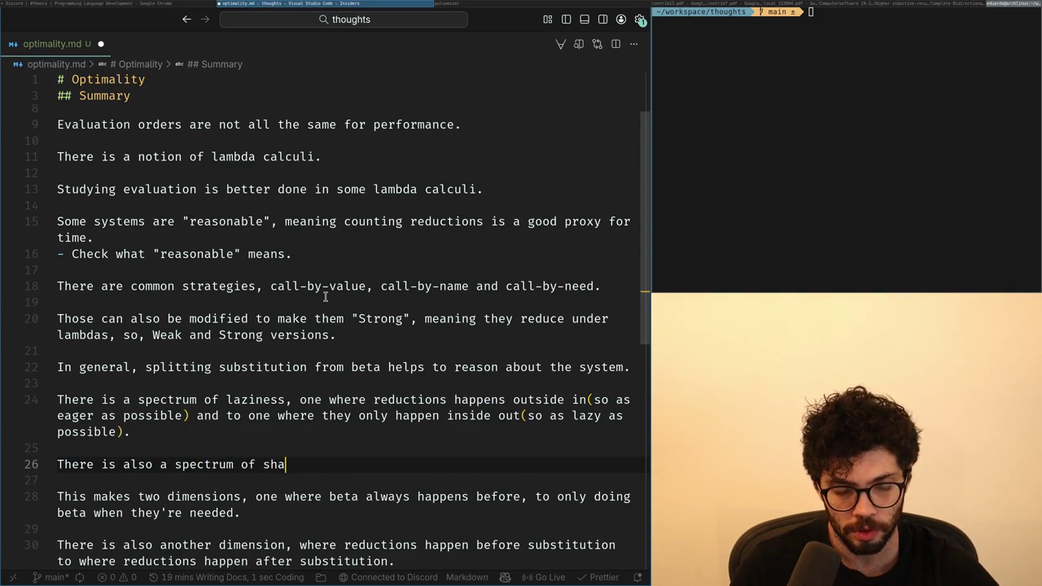
type(" t")
key("BackSpace")
type("there is ")
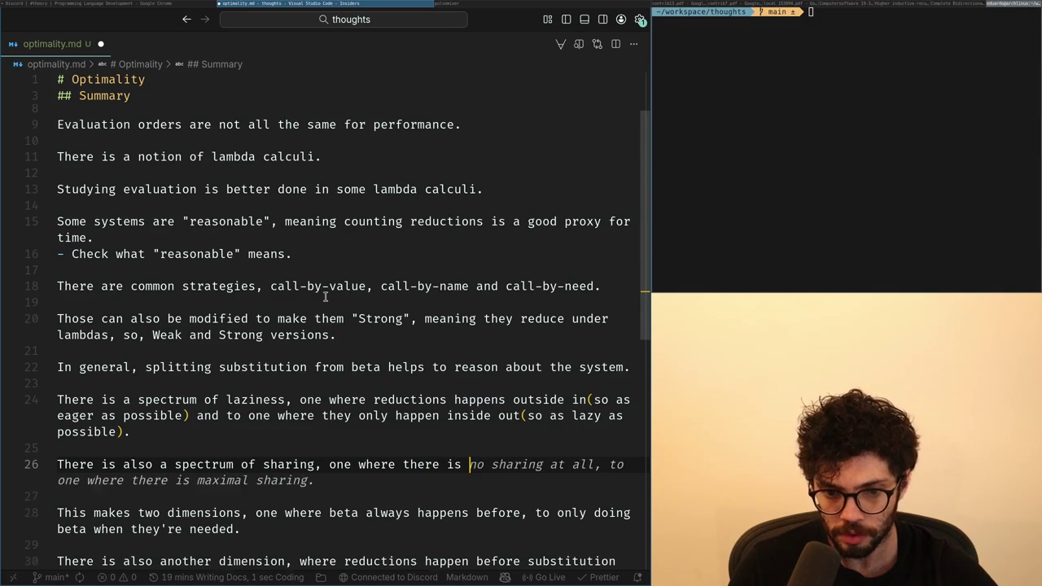
type("sha")
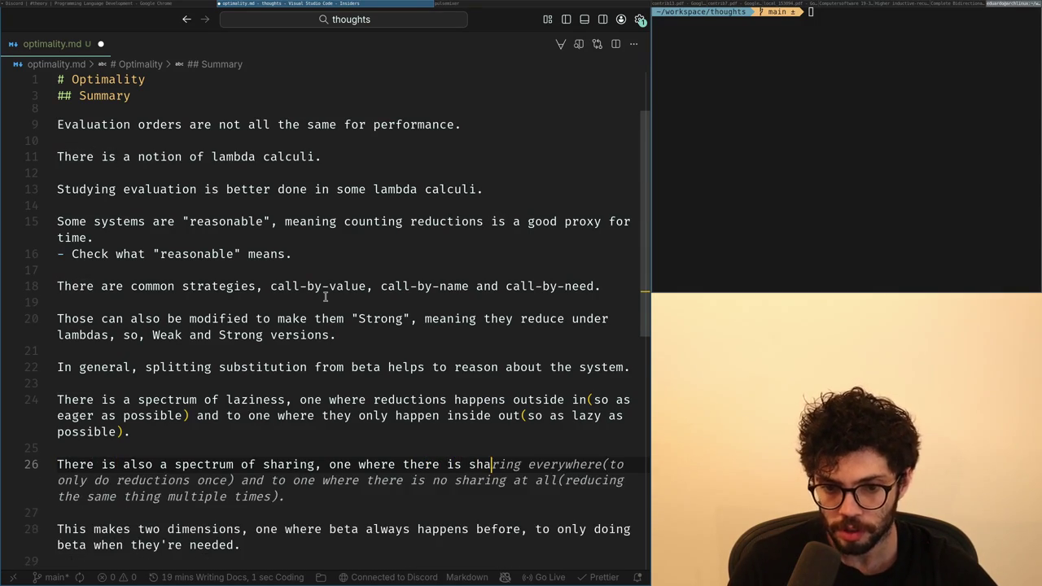
key("BackSpace")
key("BackSpace")
key("BackSpace")
type("no s")
key("BackSpace")
key("BackSpace")
key("BackSpace")
key("Up")
key("Up")
key("Up")
key("Up")
key("Down")
key("Down")
key("Down")
key("Down")
Complete the sharing spectrum: reductions always duplicated on substitution versus never duplicated.
type("is no sharr")
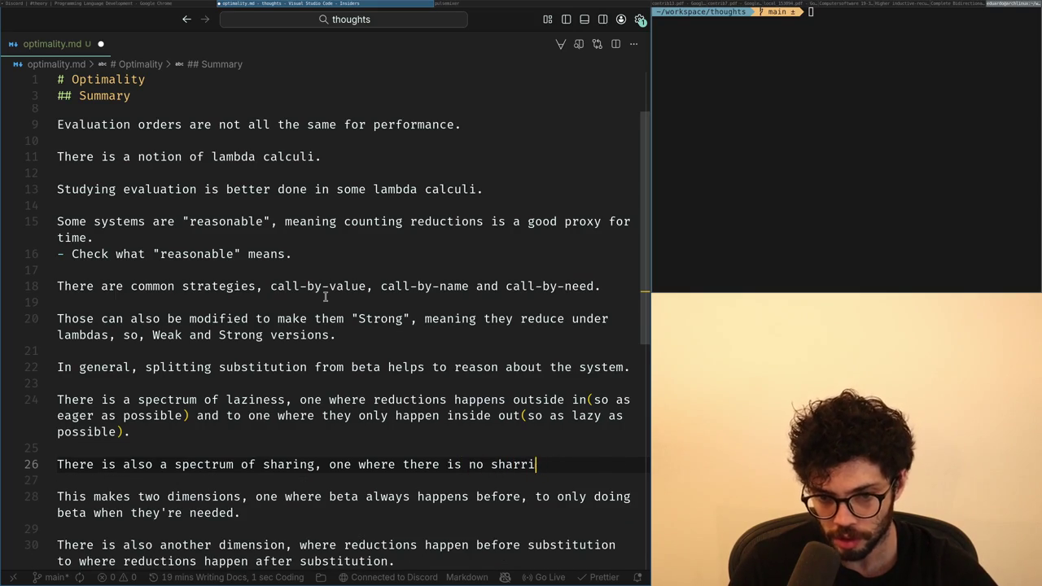
key("BackSpace")
key("BackSpace")
type("in")
type("nd dupl")
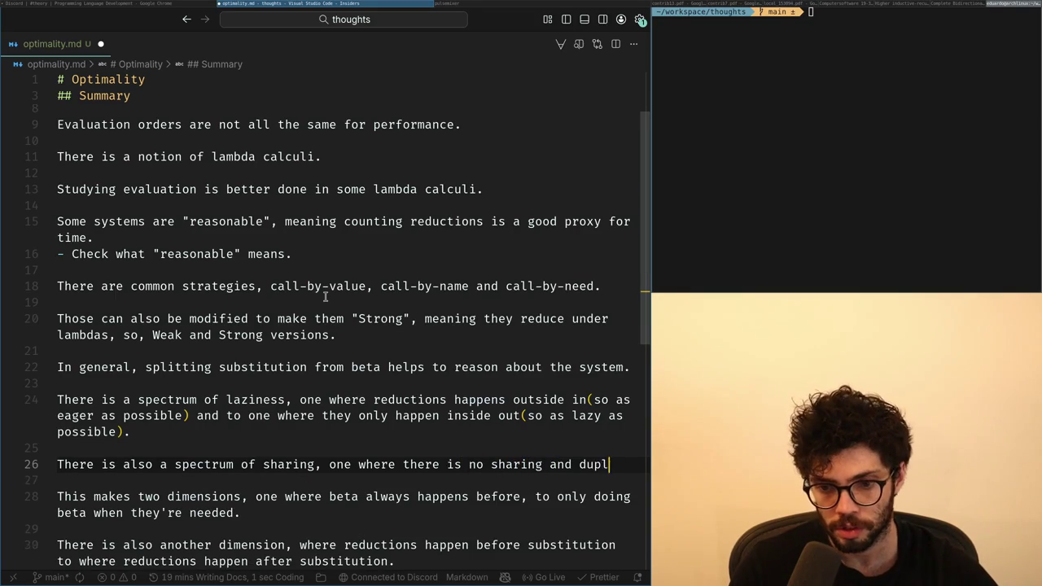
key("BackSpace")
key("BackSpace")
key("BackSpace")
key("BackSpace")
type("reductions are ")
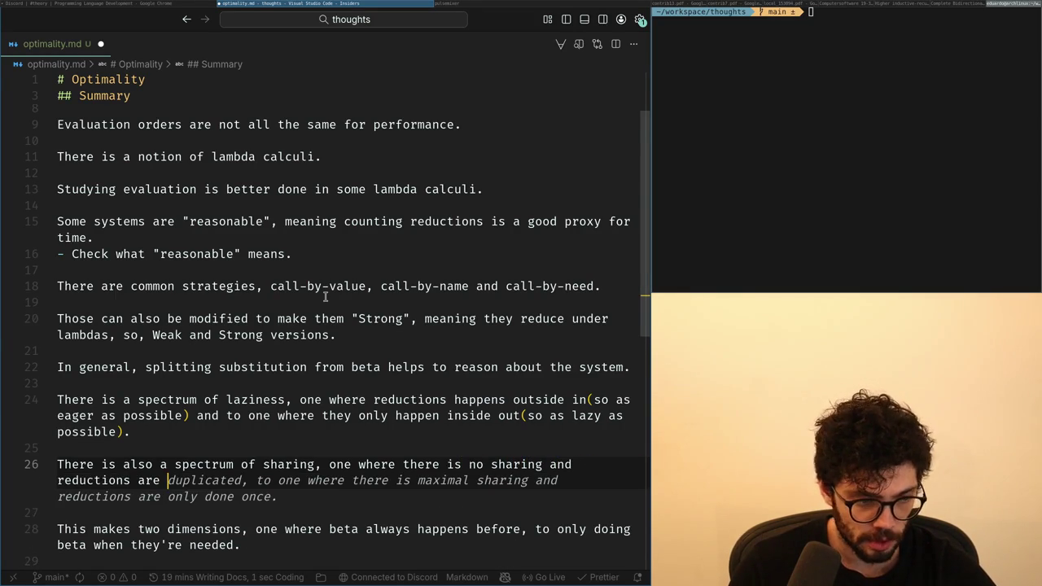
type("always duplicated")
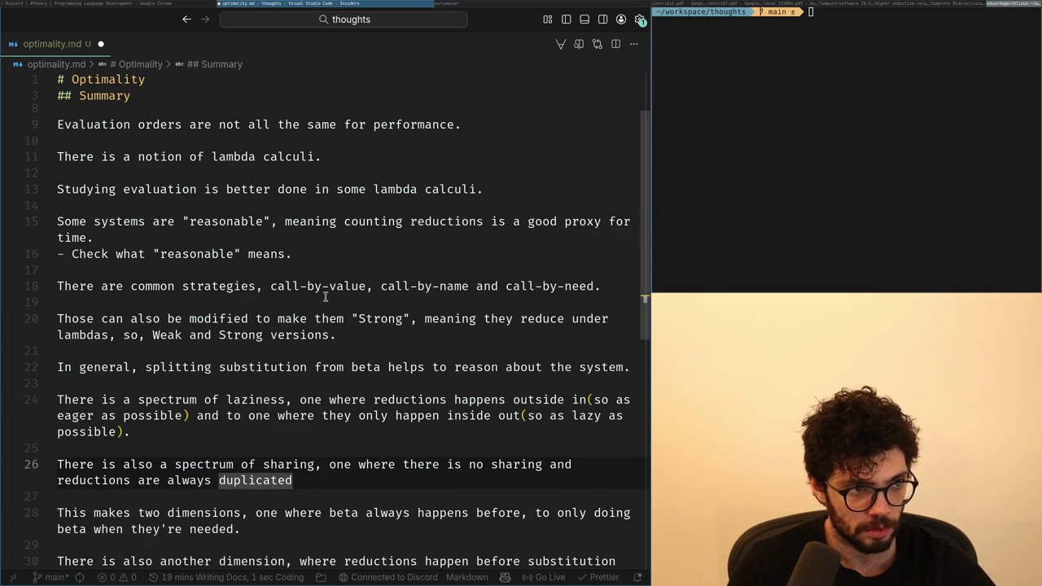
type(" o")
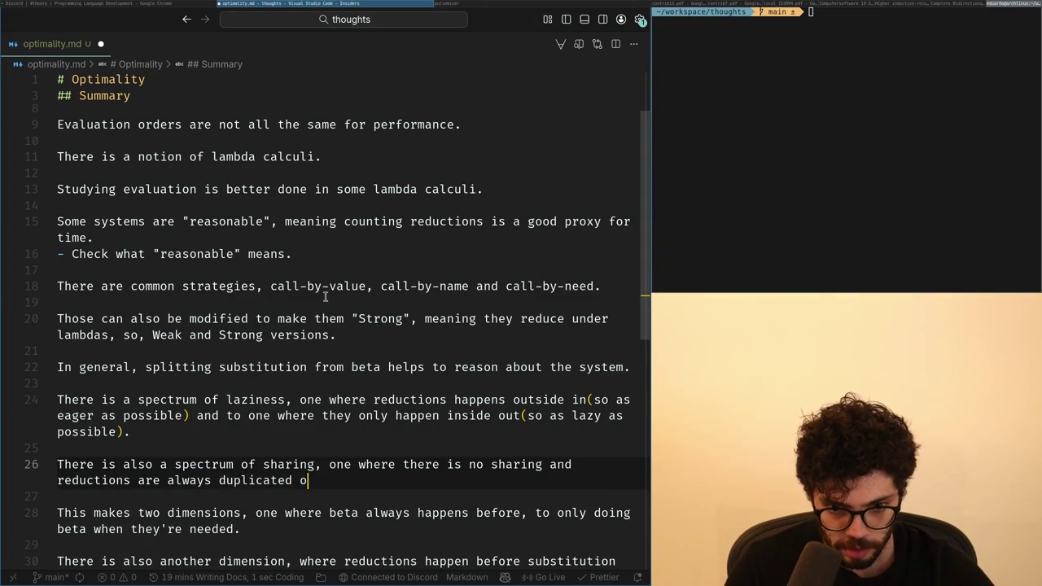
type("n substitutions and")
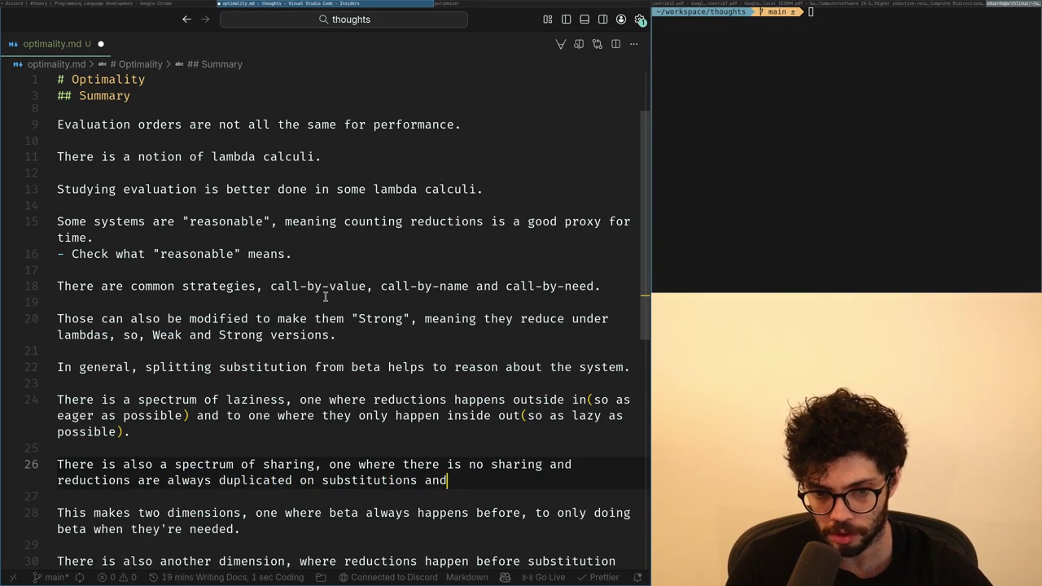
type(" one whe")
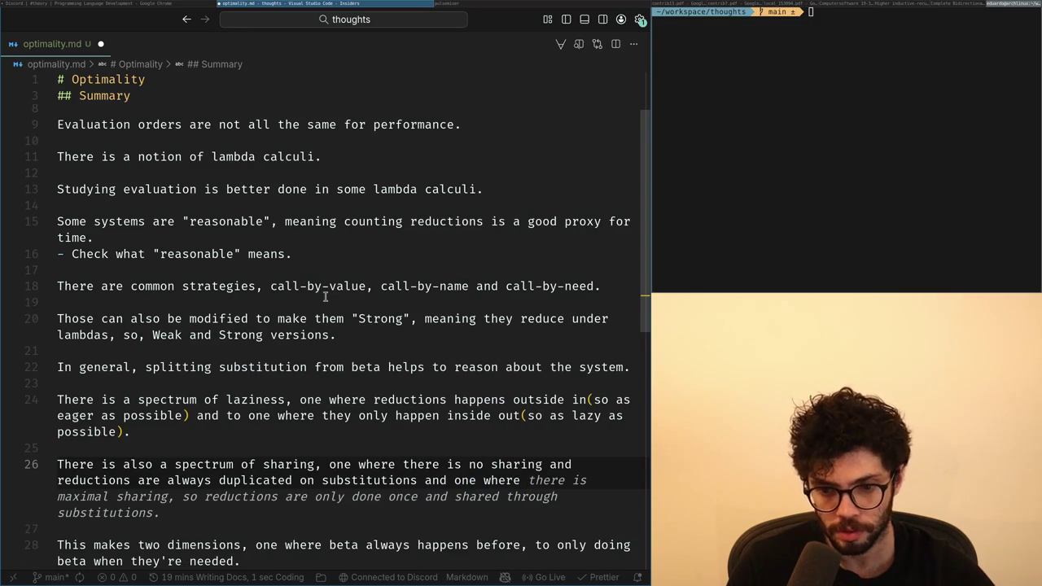
type("redu")
type("ctions are never duplicated on substitution.")
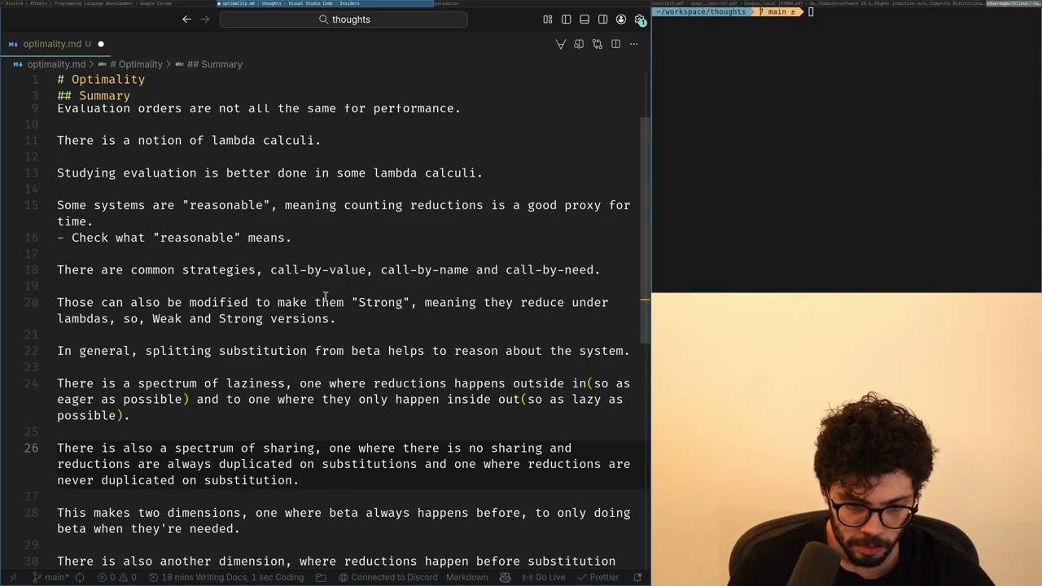
key("Return")
key("Return")
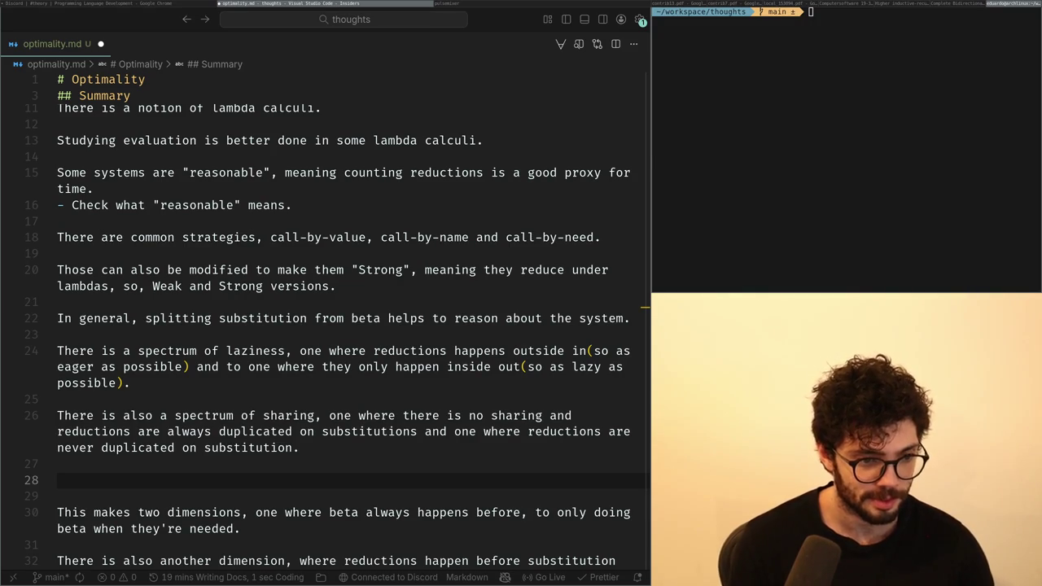
key("alt+Tab")
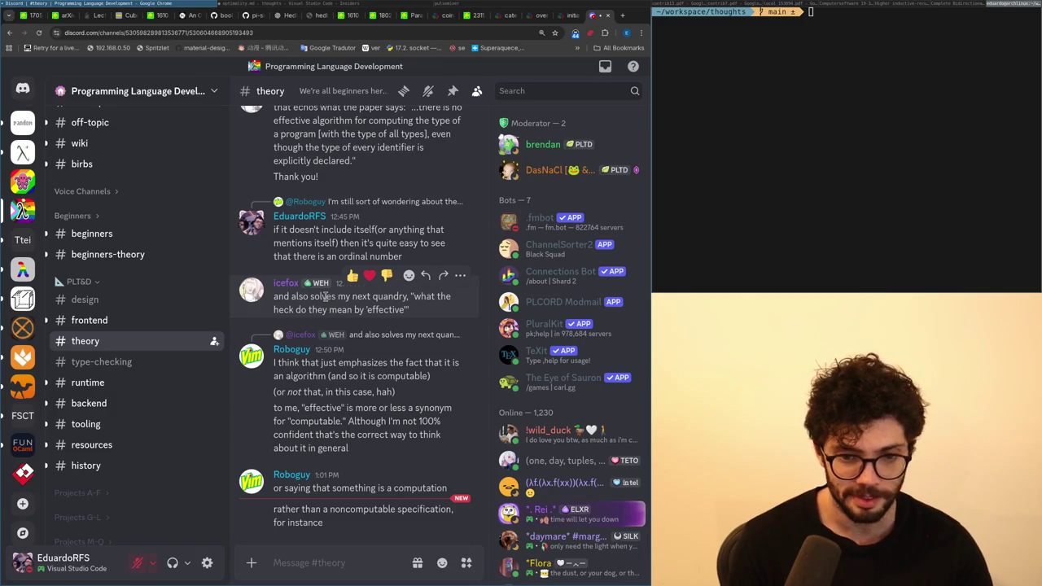
key("alt+Tab")
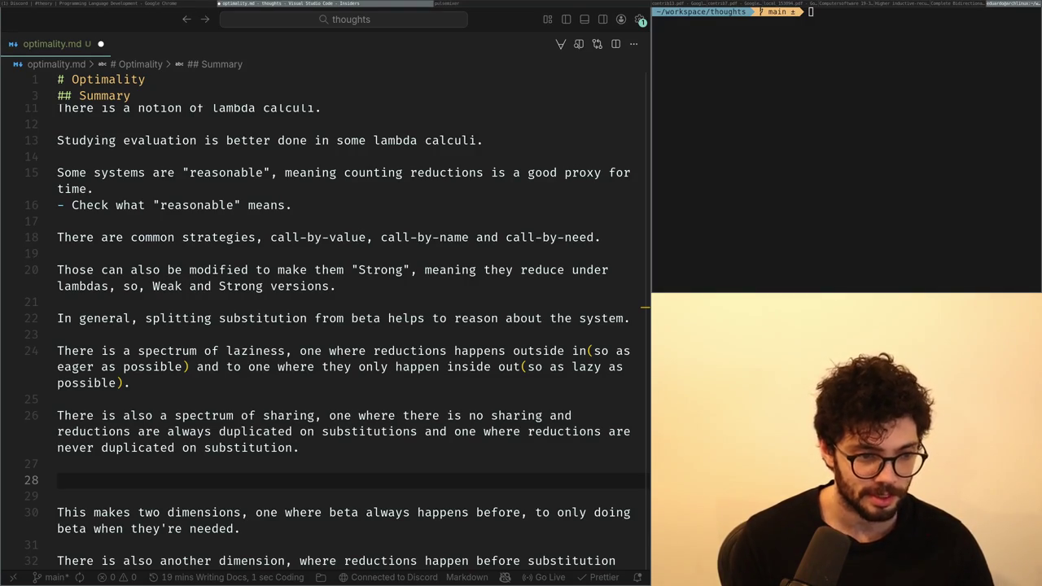
Check Discord, then return to the end of the laziness sentence on line 24.
key("alt+Tab")
key("alt+Tab")
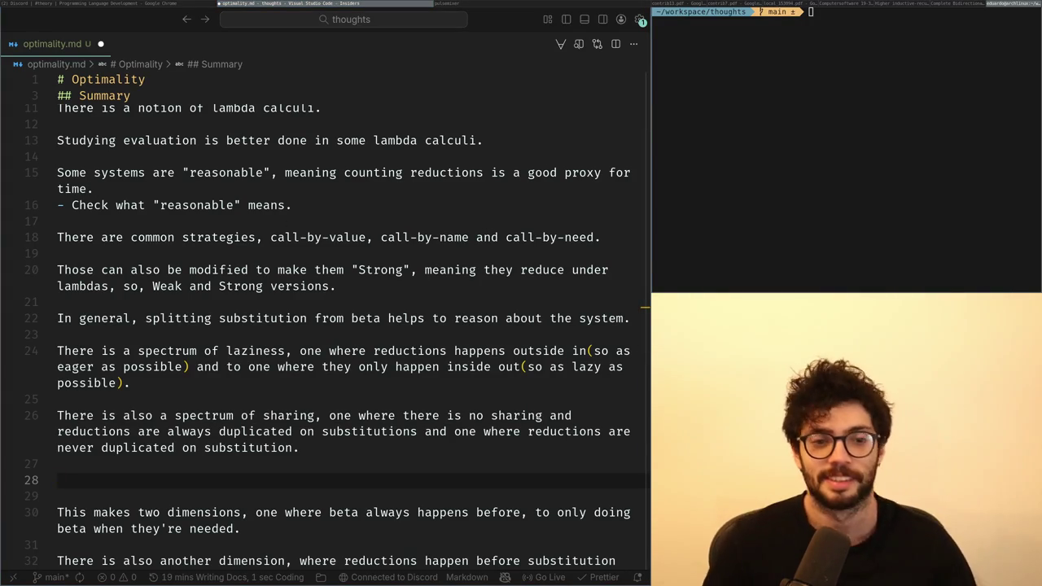
key("alt+Tab")
key("alt+Tab")
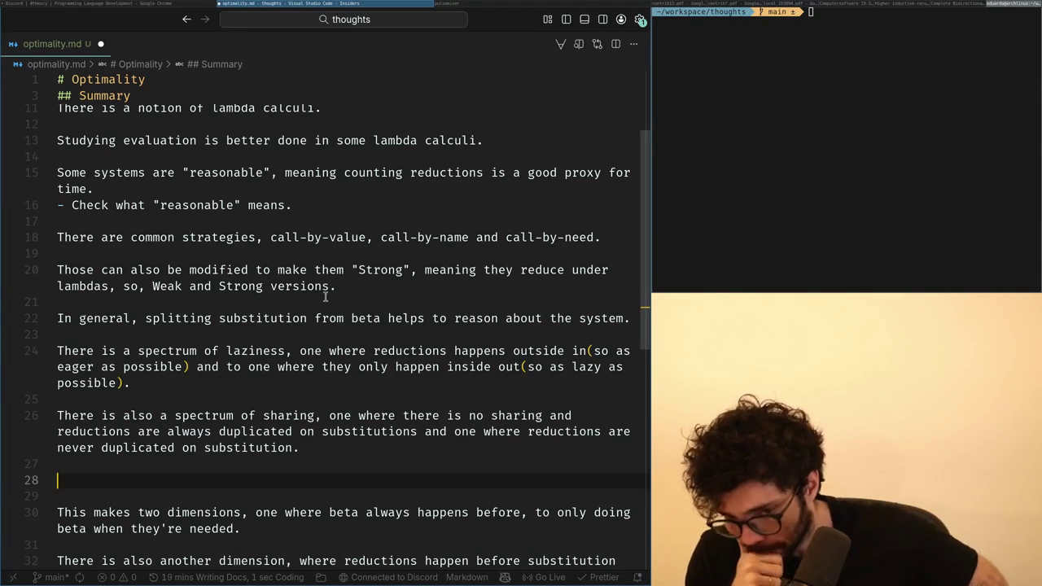
key("Up")
key("Up")
key("Up")
key("End")
Delete the '(so as eager as possible)' parenthetical from line 24.
left_click(187, 366)
double_click(622, 351)
key("ctrl+shift+Left")
key("ctrl+shift+Left")
key("shift+Right")
key("shift+Right")
key("BackSpace")
Replace the word 'laziness' with 'direction' in the line 24 sentence.
key("Up")
key("Home")
key("ctrl+Right")
key("ctrl+Right")
key("ctrl+Right")
key("ctrl+Right")
key("ctrl+BackSpace")
type("direction")
key("Down")
key("ctrl+Right")
key("End")
Remove the '(so as lazy as possible)' parenthetical and the stray word after 'and'.
key("Left")
key("ctrl+BackSpace")
key("ctrl+BackSpace")
key("ctrl+BackSpace")
key("ctrl+Left")
key("ctrl+Left")
key("ctrl+Left")
key("End")
key("Left")
key("Home")
key("ctrl+Delete")
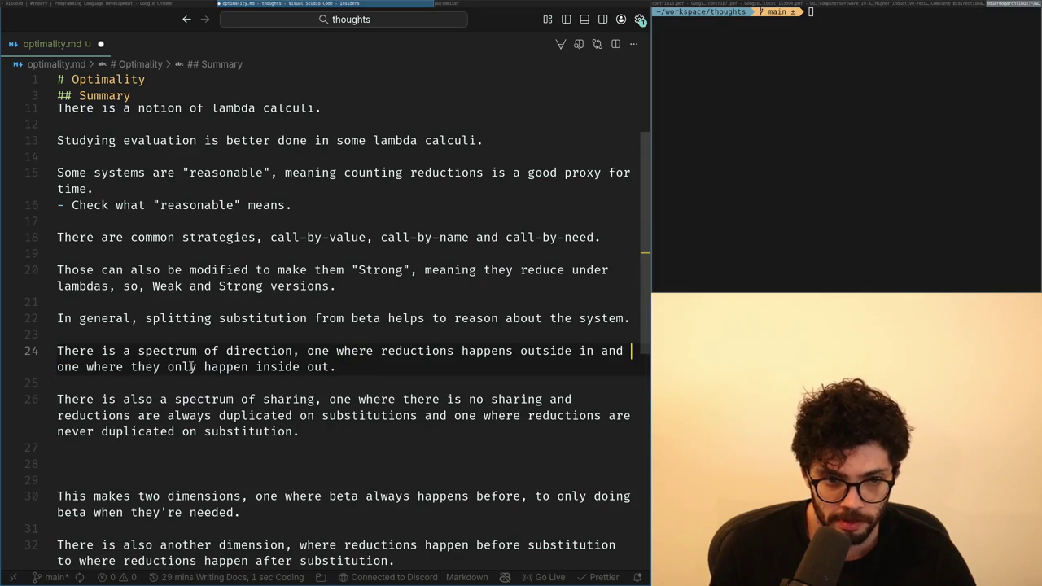
Rephrase the first clause as 'from reductions happening always outside in'.
key("Home")
key("ctrl+Right")
key("ctrl+Right")
key("ctrl+Right")
key("ctrl+Right")
key("ctrl+Right")
key("ctrl+Right")
key("ctrl+Right")
key("ctrl+Right")
key("ctrl+BackSpace")
type("from")
key("Right")
key("ctrl+Delete")
key("ctrl+Right")
key("ctrl+Right")
key("BackSpace")
type("ing")
key("Right")
type("always")
key("ctrl+Right")
key("ctrl+Right")
key("ctrl+Right")
Rewrite the second clause as 'to reductions happening always inside out' and add blank lines.
key("Right")
key("ctrl+shift+Right")
key("ctrl+shift+Right")
key("ctrl+shift+Right")
key("BackSpace")
key("ctrl+BackSpace")
type("to redu")
type("ns always")
key("ctrl+BackSpace")
type("happening always inside out")
key("End")
key("Return")
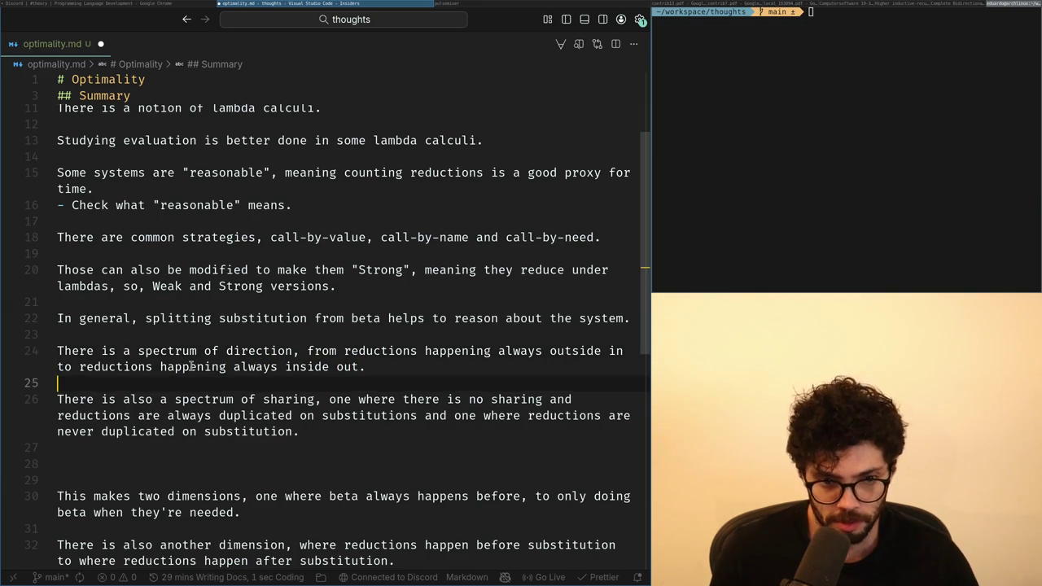
key("Return")
Start a 'There is' paragraph from the suggested eagerness-spectrum sentence, dropping the hyphen in beta-reductions.
key("ctrl+BackSpace")
type("There is also")
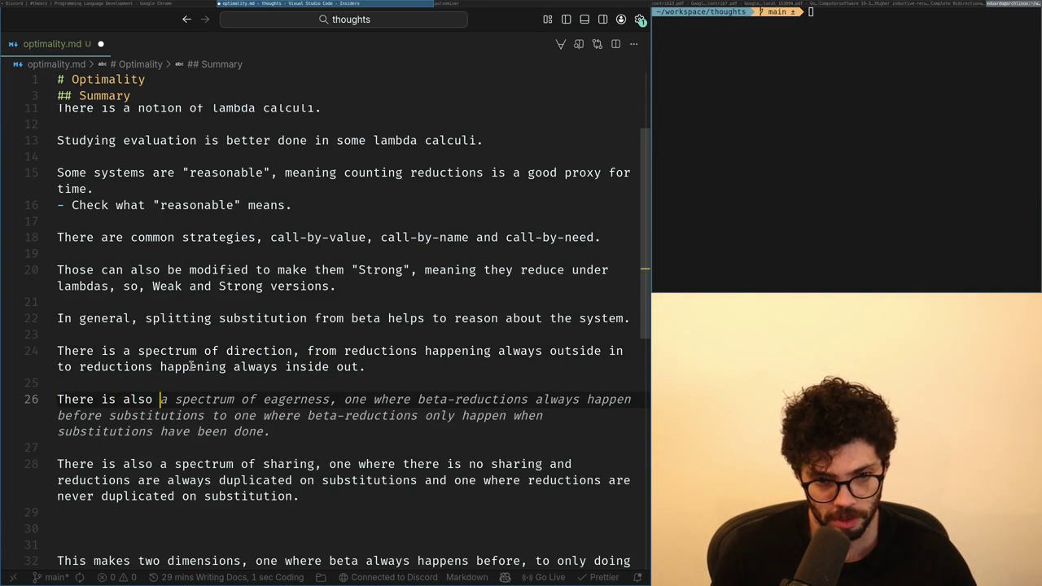
key("Tab")
key("Up")
key("Up")
key("ctrl+Right")
key("ctrl+Right")
key("ctrl+Right")
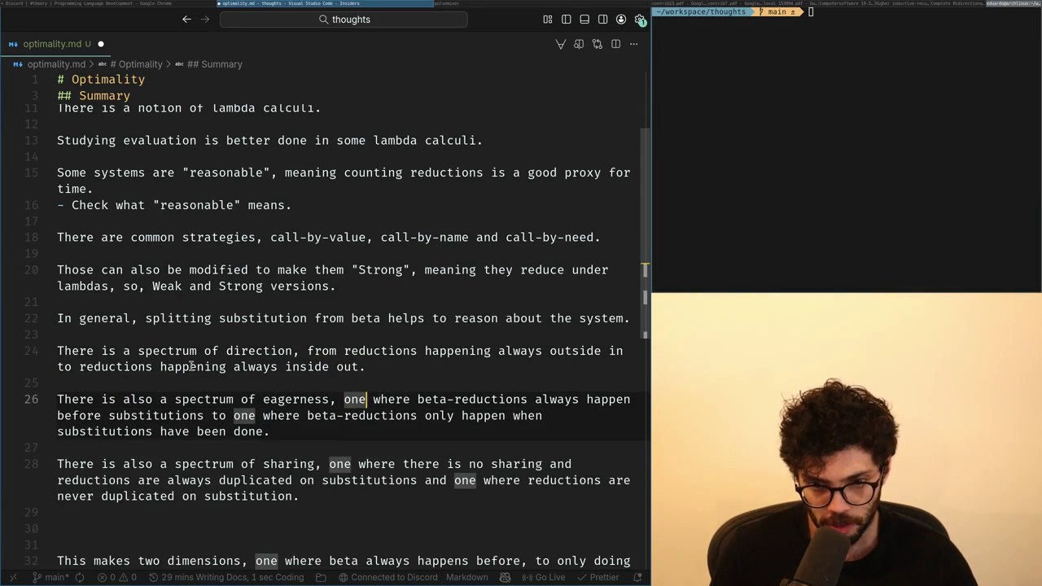
key("ctrl+Right")
key("ctrl+Right")
key("Delete")
key("ctrl+Right")
key("ctrl+Right")
key("ctrl+Right")
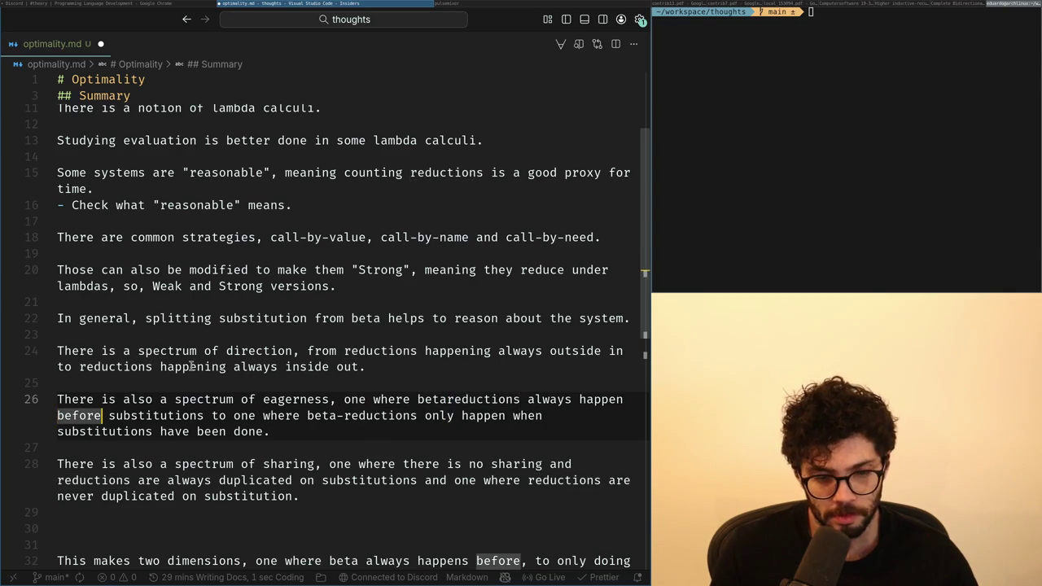
Reword the eagerness ending: reductions in the direction of evaluation versus only when needed.
key("Down")
key("End")
key("BackSpace")
key("Escape")
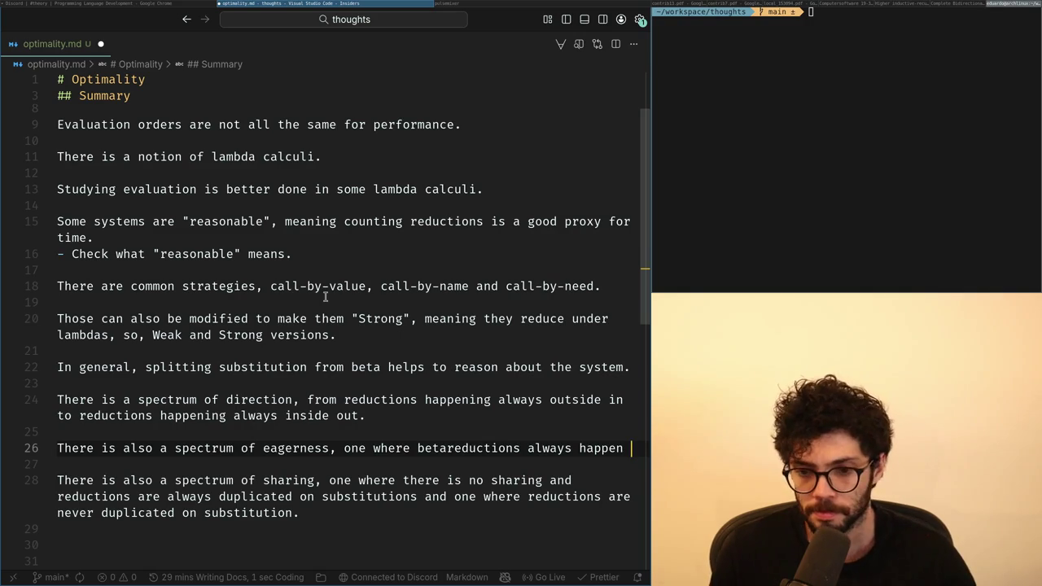
type("in the direction of")
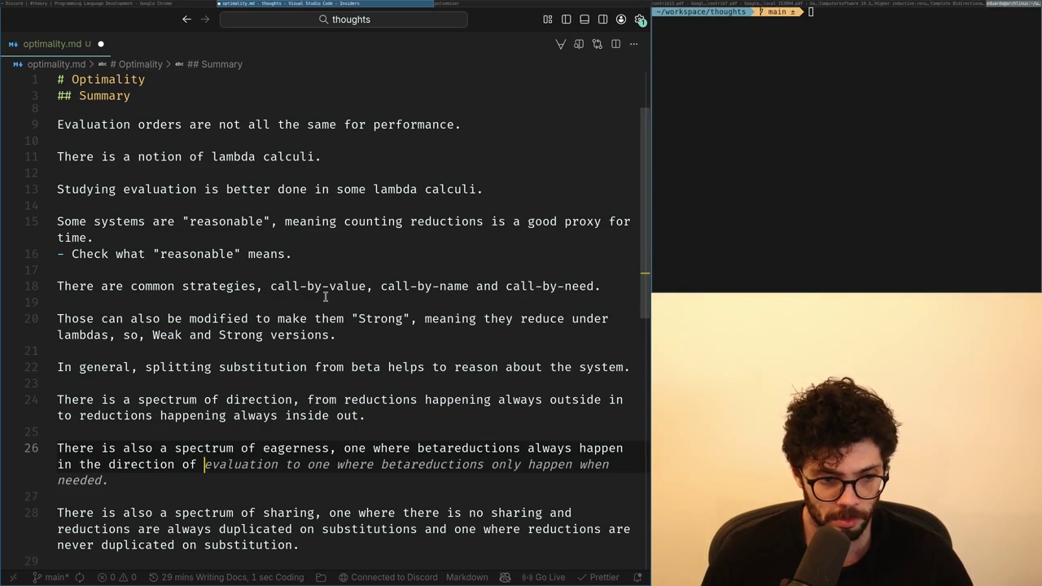
key("ctrl+Left")
key("ctrl+Left")
key("ctrl+Left")
key("ctrl+Left")
key("ctrl+Left")
key("ctrl+Left")
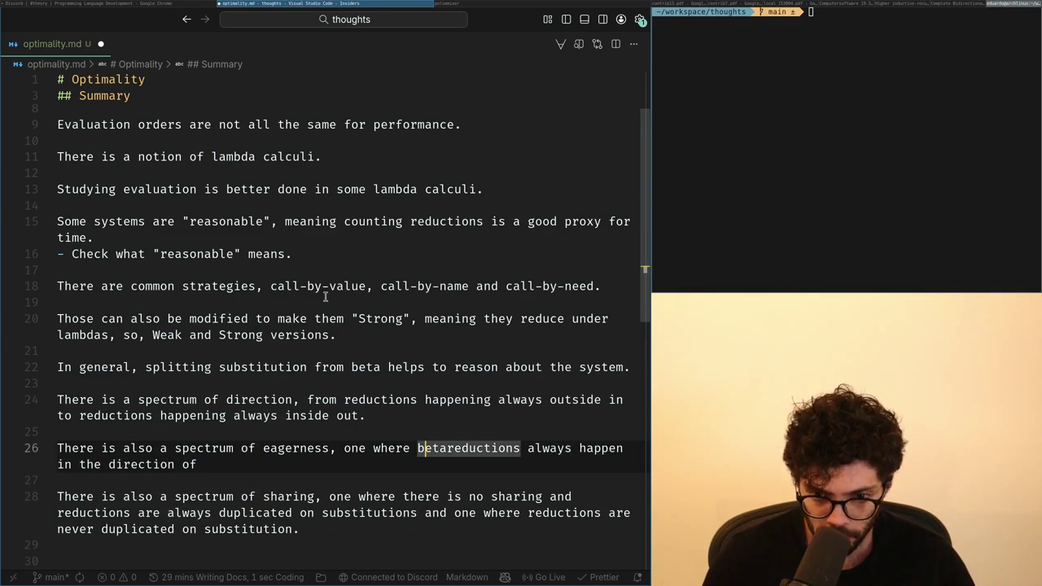
key("ctrl+BackSpace")
key("End")
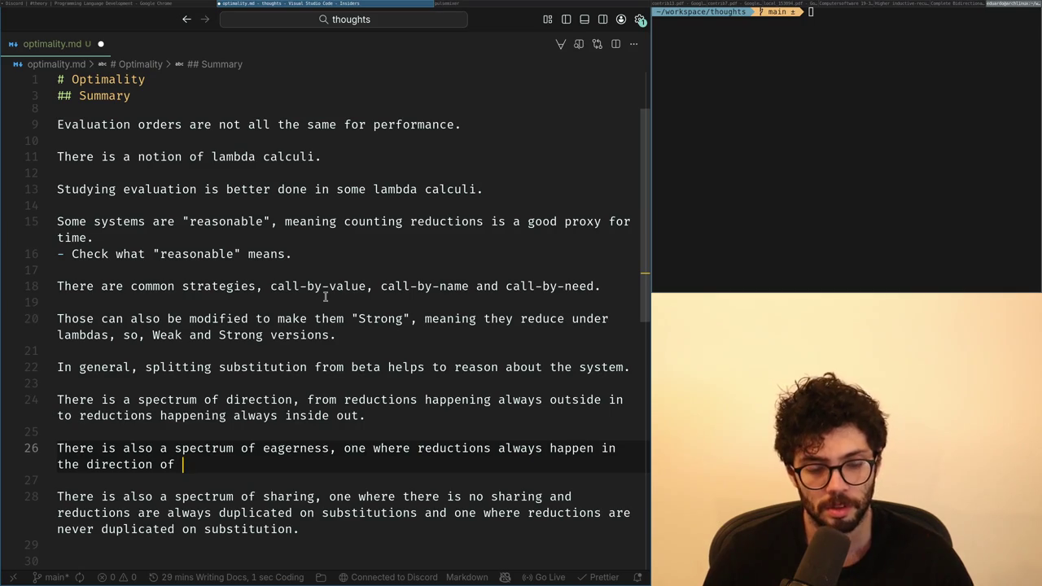
type("evaluation and one where reductions on")
key("Tab")
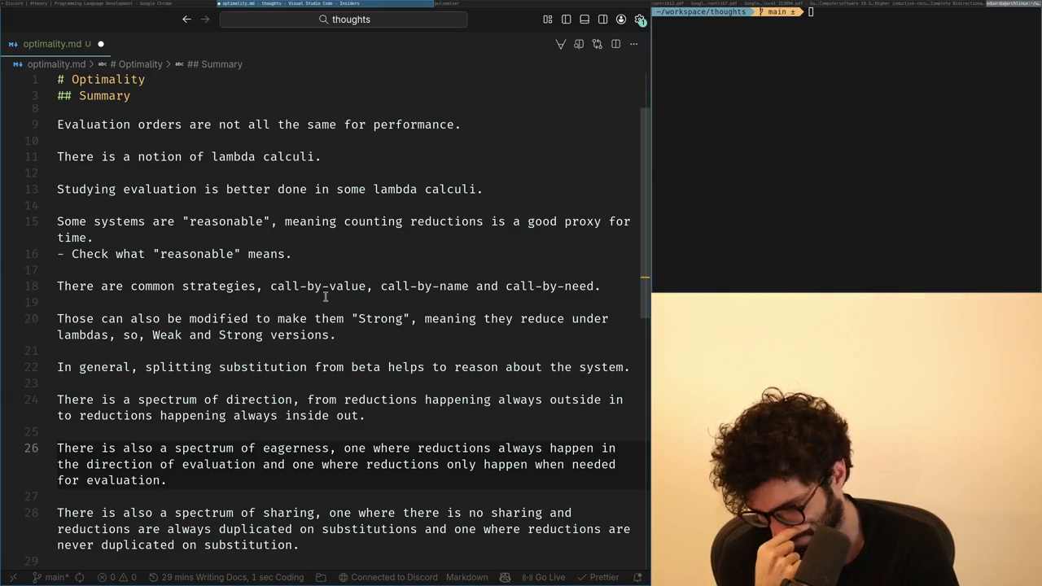
key("Return")
key("Return")
type("S")
key("BackSpace")
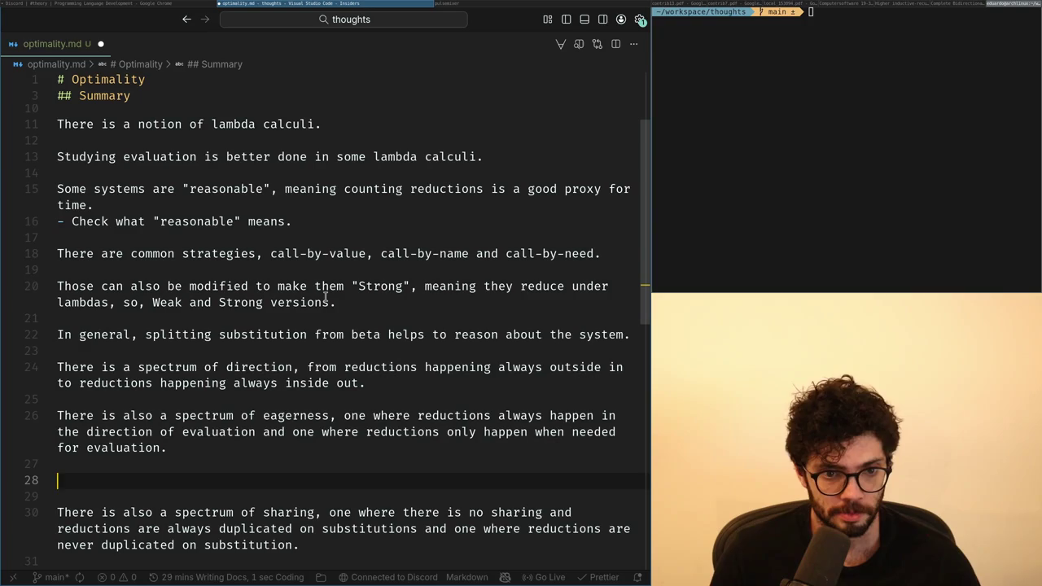
Try and discard openings on line 28: 'Strong', 'Optimality', 'Very eager systems,', 'a quadrant you have'.
type("Stro")
key("ctrl+BackSpace")
key("ctrl+BackSpace")
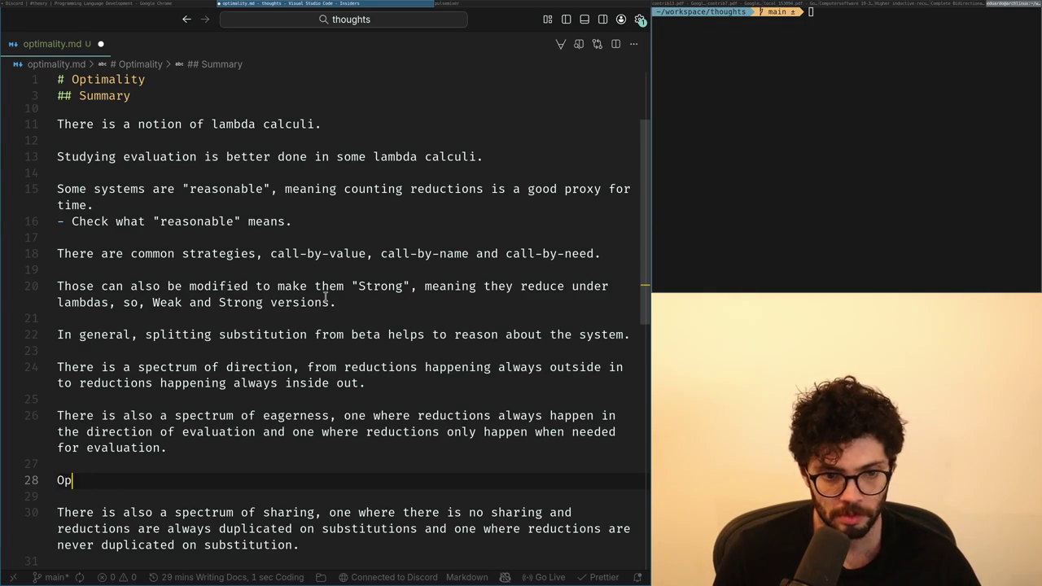
type("ity")
key("ctrl+BackSpace")
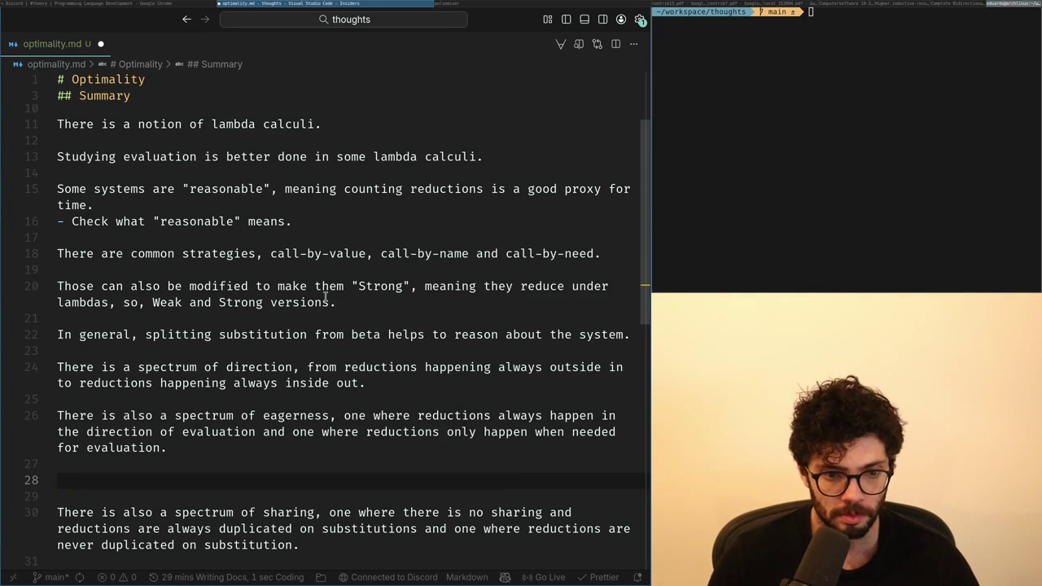
type("Very eager")
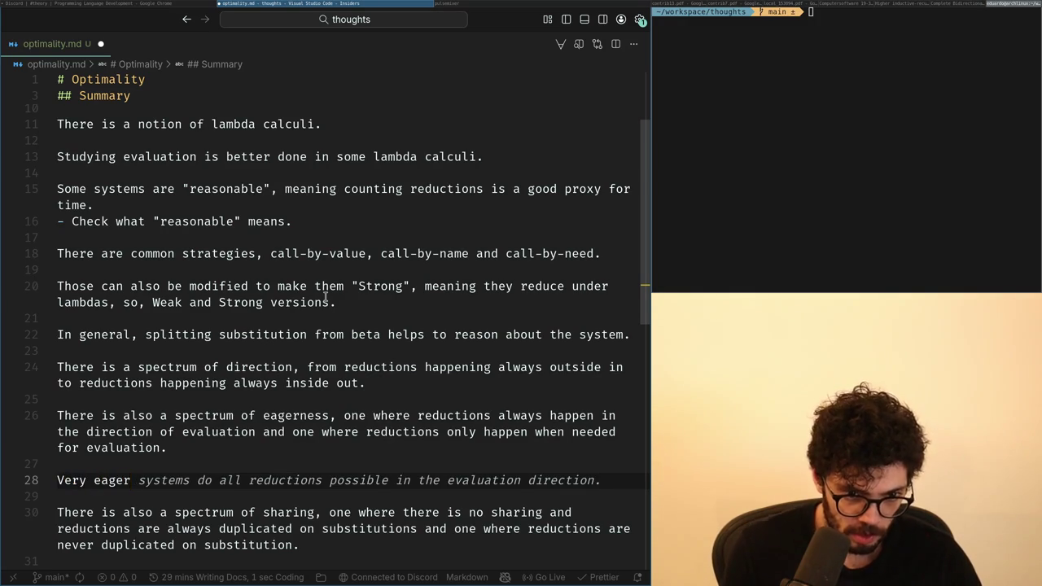
type(" systems,")
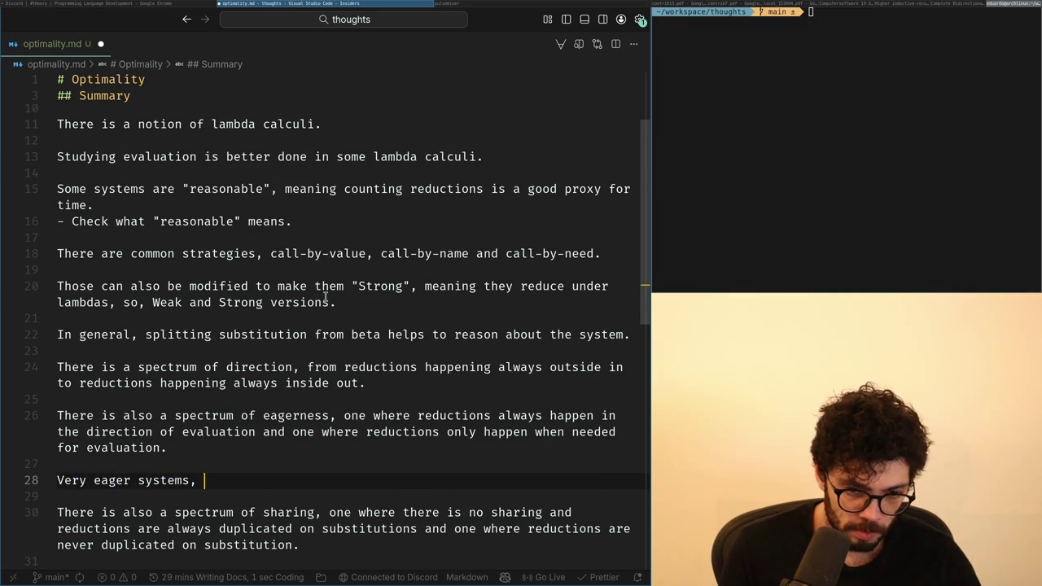
key("BackSpace")
key("BackSpace")
key("ctrl+BackSpace")
key("ctrl+BackSpace")
key("ctrl+BackSpace")
type("The")
key("BackSpace")
key("BackSpace")
key("BackSpace")
type("a quadrant you have the")
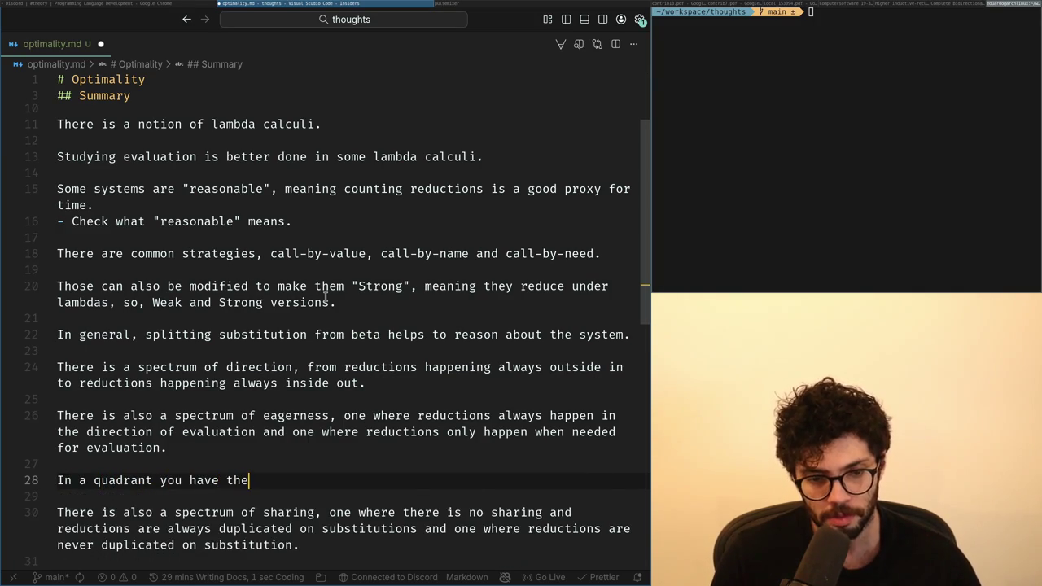
key("ctrl+BackSpace")
key("ctrl+BackSpace")
key("ctrl+BackSpace")
key("ctrl+BackSpace")
key("ctrl+BackSpace")
key("BackSpace")
key("BackSpace")
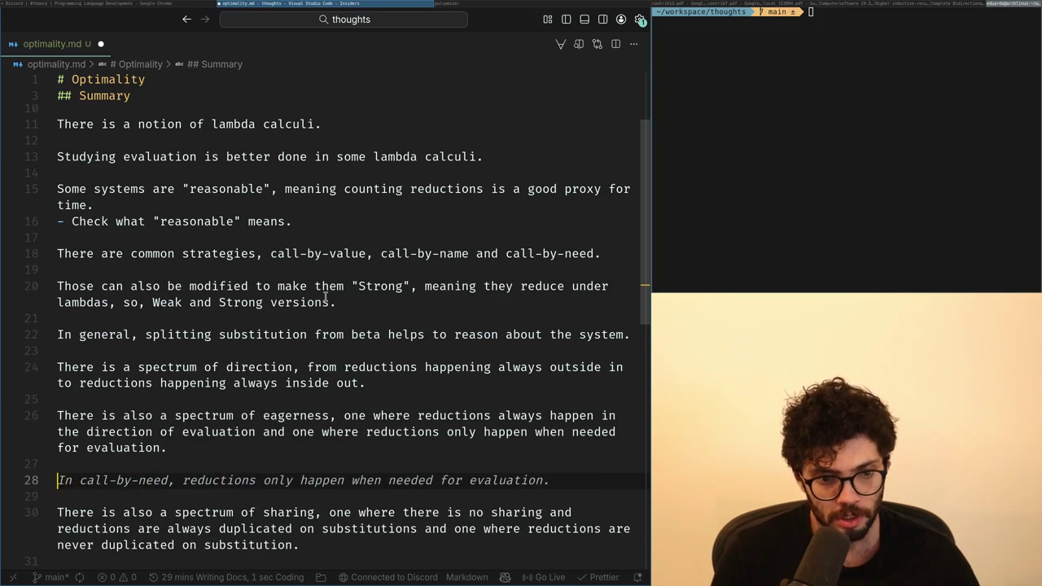
Settle on 'In the four corners you have, outside-in', trimming the suggested dash and call-by-value suffix.
type("In the four corners you have,")
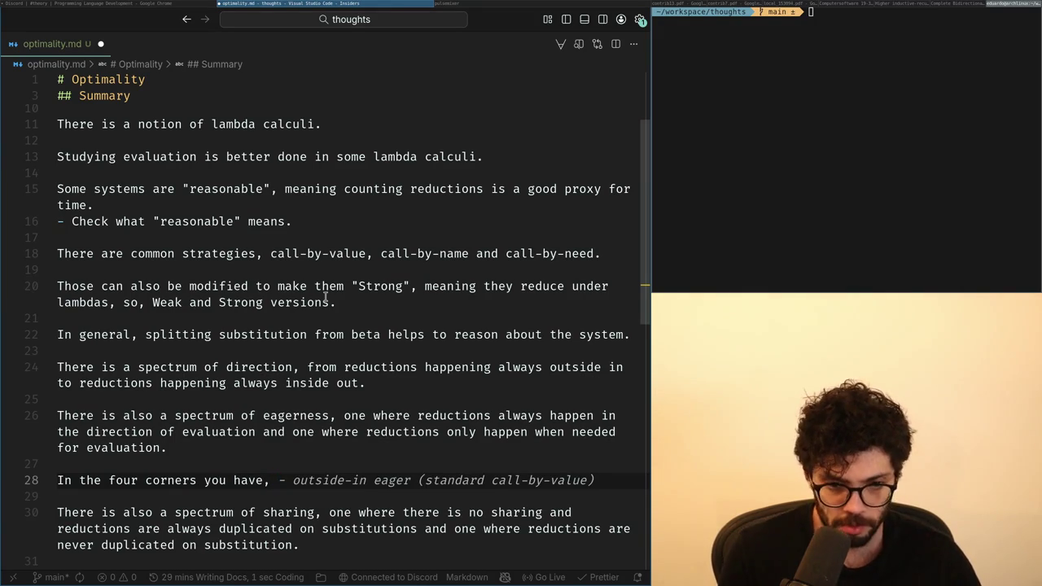
key("Tab")
key("Home")
key("ctrl+Right")
key("ctrl+Right")
key("ctrl+Right")
key("ctrl+Right")
key("ctrl+Right")
key("ctrl+Right")
key("BackSpace")
key("BackSpace")
key("ctrl+Right")
key("ctrl+Right")
key("Right")
key("shift+End")
key("BackSpace")
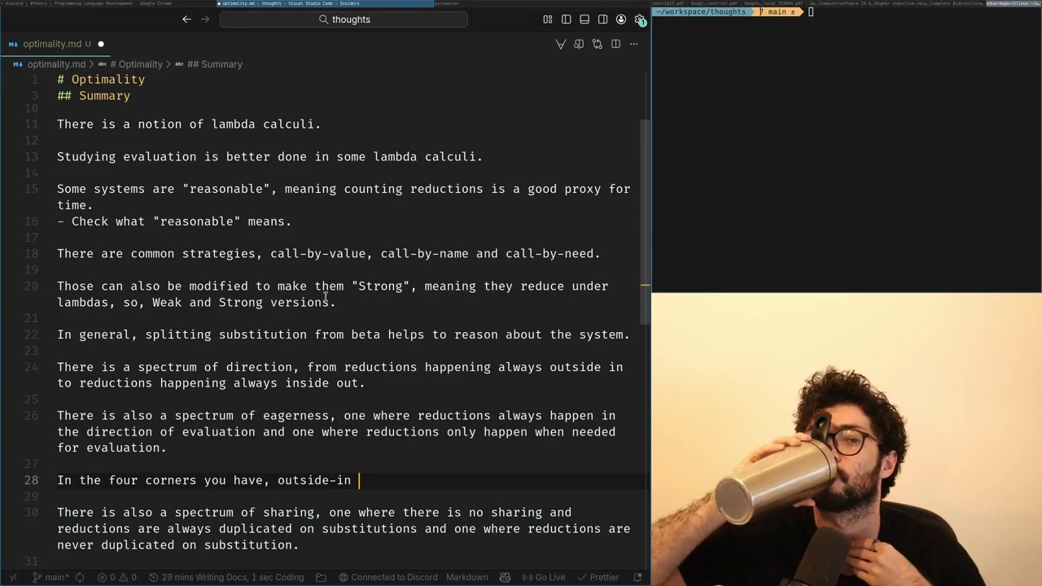
left_click(193, 348)
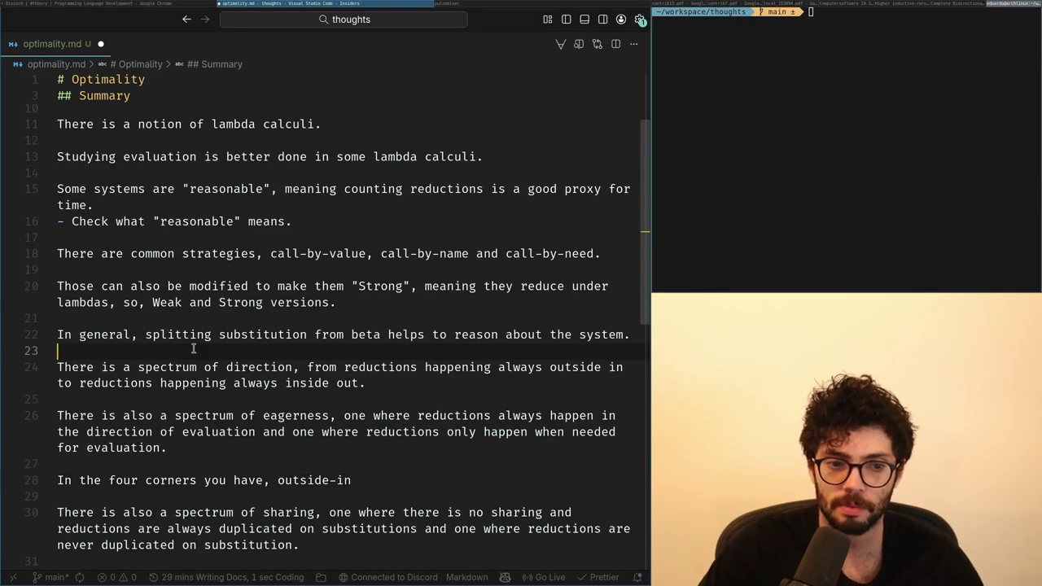
key("Down")
key("Down")
key("Down")
key("Down")
key("Down")
key("Up")
key("Down")
key("Down")
key("Up")
key("Up")
key("Up")
key("Up")
key("Down")
key("Down")
key("Down")
key("Down")
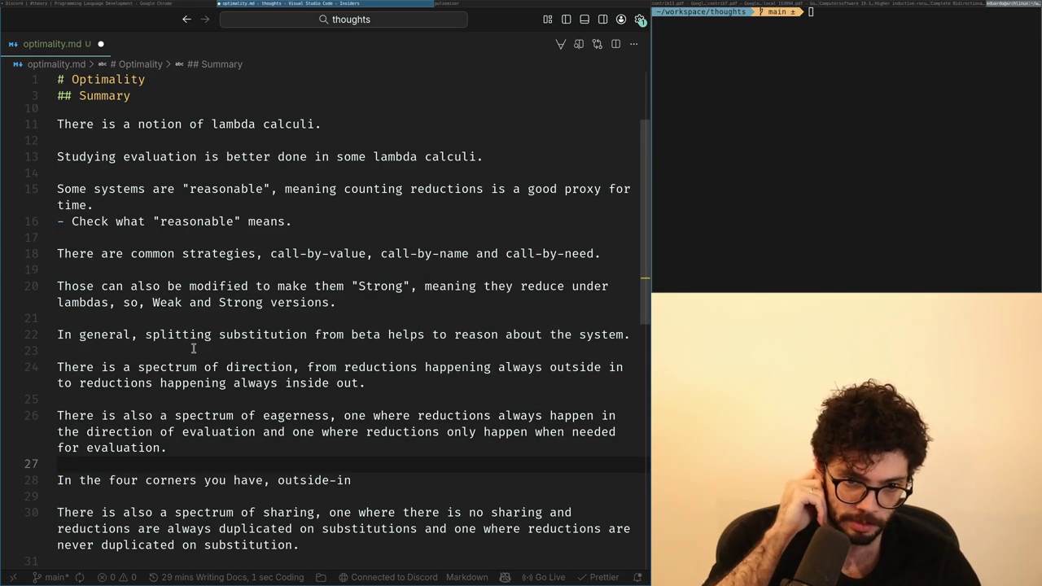
key("Up")
key("Up")
key("ctrl+Right")
key("ctrl+Right")
key("ctrl+Right")
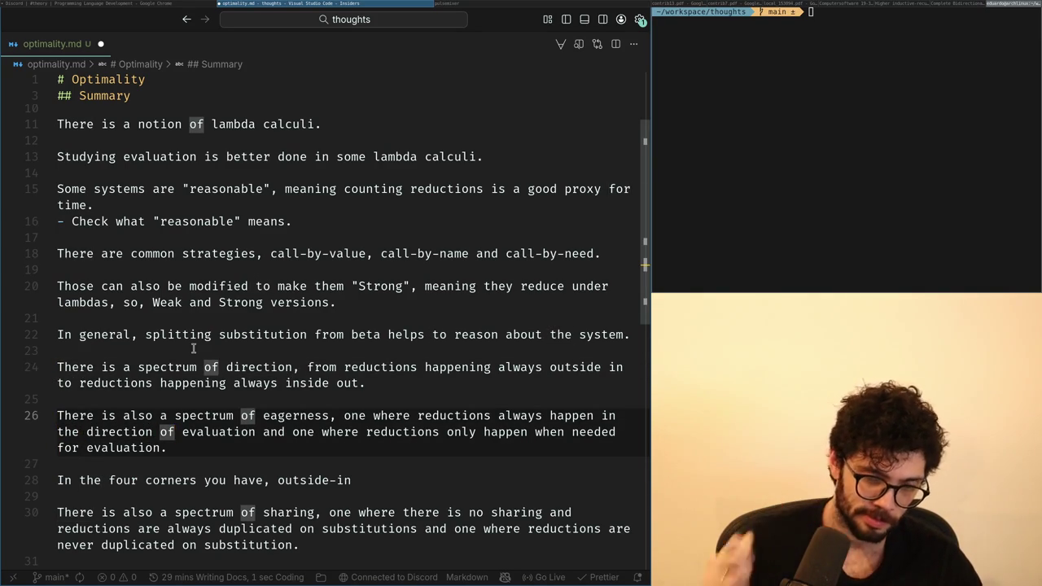
key("super+l")
key("super+h")
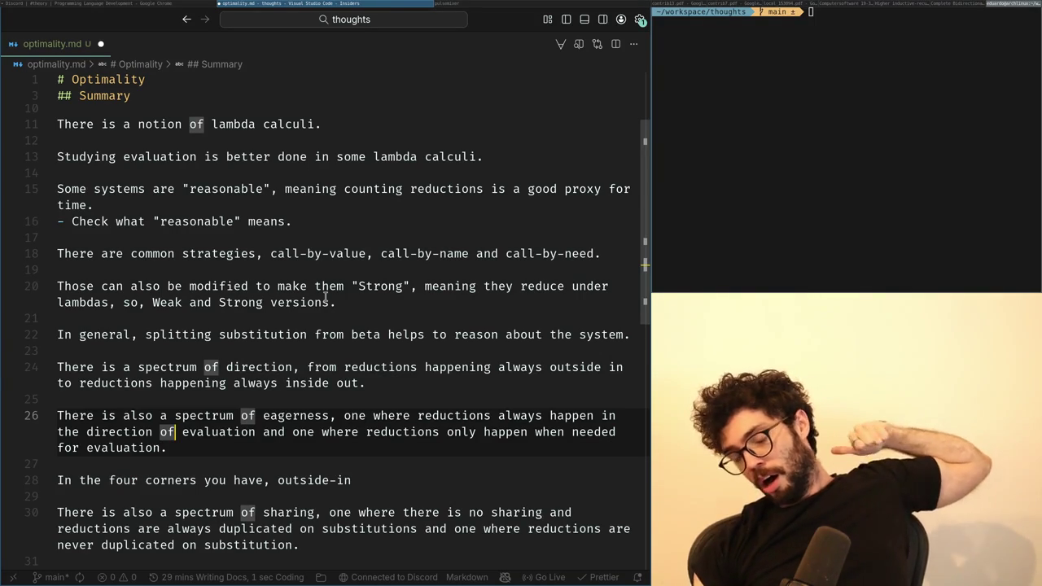
key("Left")
key("ctrl+BackSpace")
type("couple dimensions")
Try deleting the word 'dimensions' in the eagerness sentence, then restore it.
key("Down")
key("Up")
key("ctrl+BackSpace")
key("ctrl+z")
Trial-rewrite the eagerness sentence ending with 'where' and add a line above, undoing both.
key("ctrl+Right")
key("ctrl+Right")
key("ctrl+Right")
key("ctrl+Right")
key("shift+End")
key("Up")
key("ctrl+Left")
key("ctrl+Left")
key("shift+End")
key("shift+Left")
type("where")
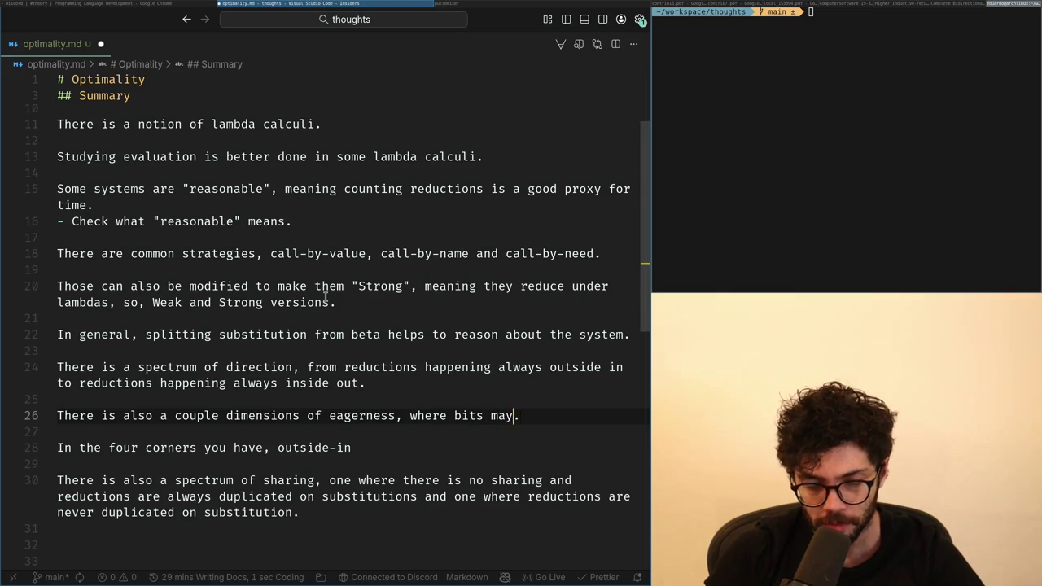
key("ctrl+z")
key("ctrl+z")
key("ctrl+shift+Return")
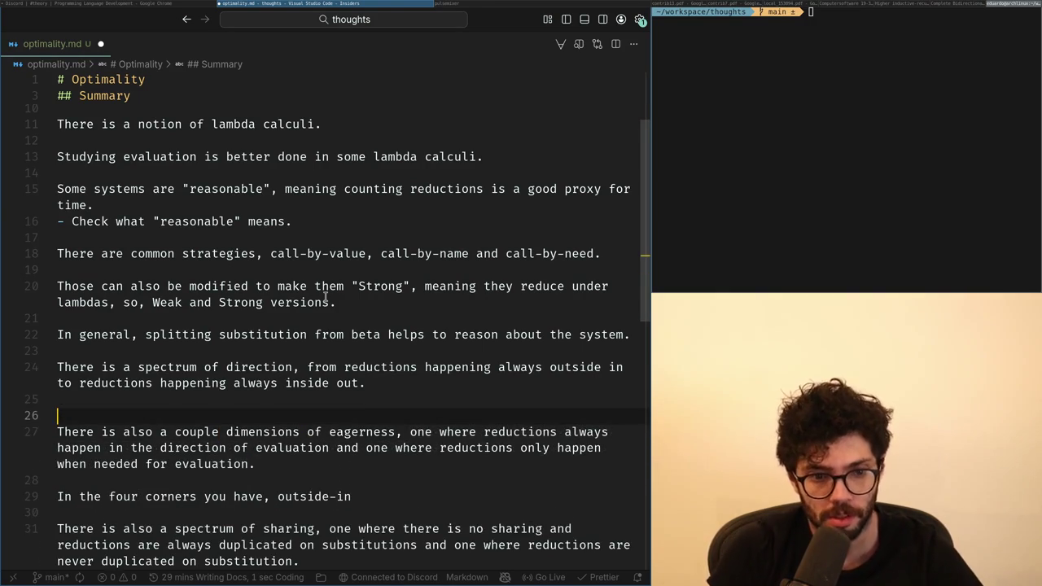
type("I willalso be")
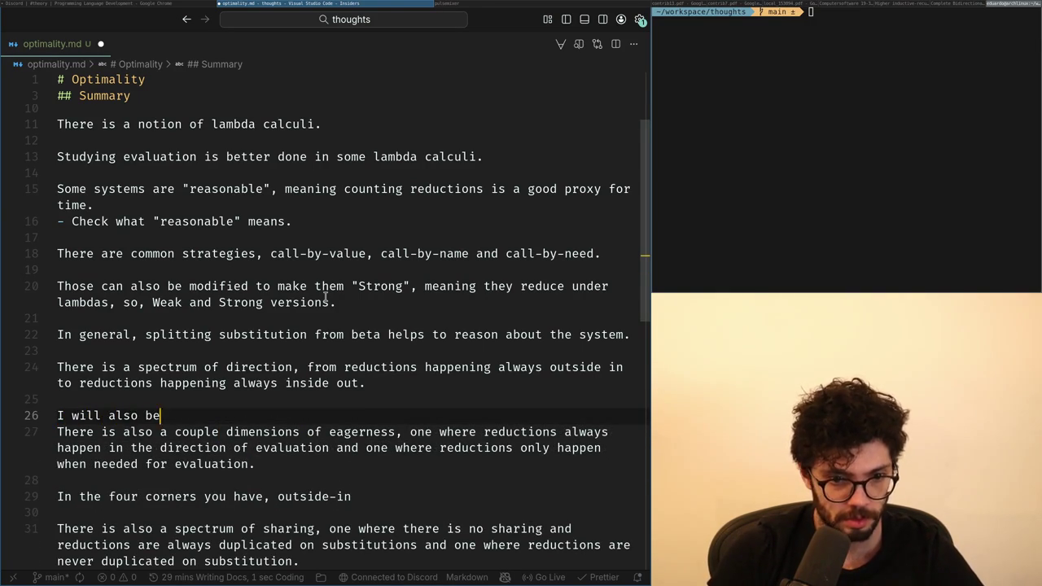
key("ctrl+z")
key("ctrl+z")
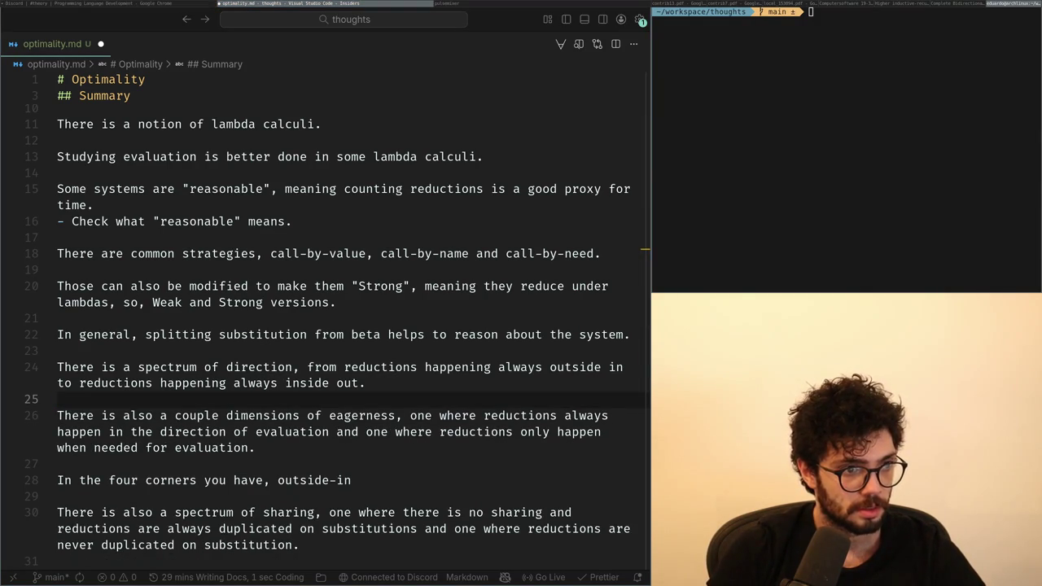
Clear the unfinished four-corners draft on line 28.
key("Down")
key("Down")
key("Down")
key("Down")
key("Down")
key("End")
key("ctrl+Left")
key("ctrl+Left")
key("shift+End")
key("Home")
key("shift+End")
key("BackSpace")
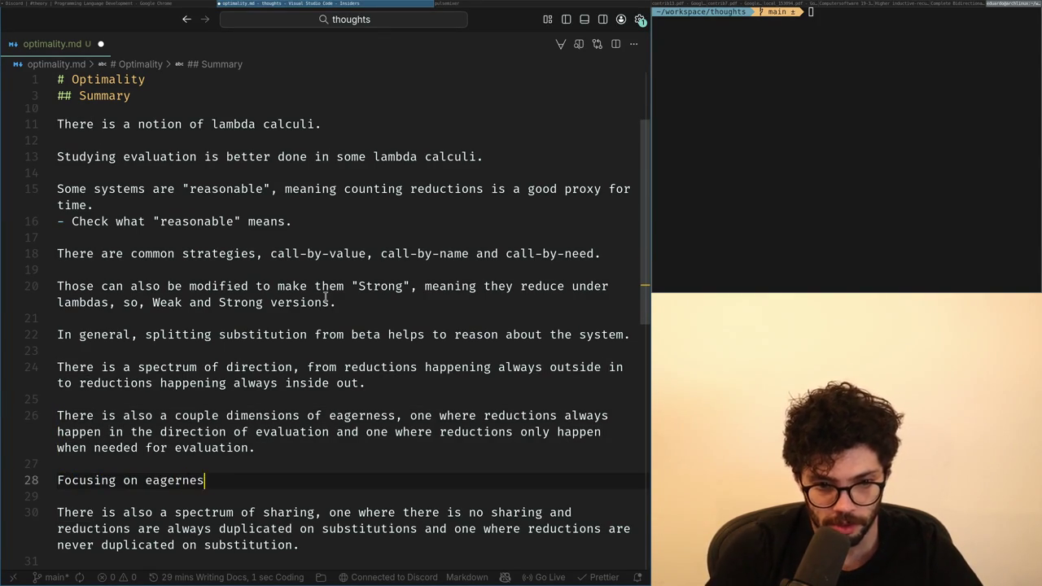
Remove the leftover 'Focusing on eagerness' draft text from that line.
key("shift+Home")
key("BackSpace")
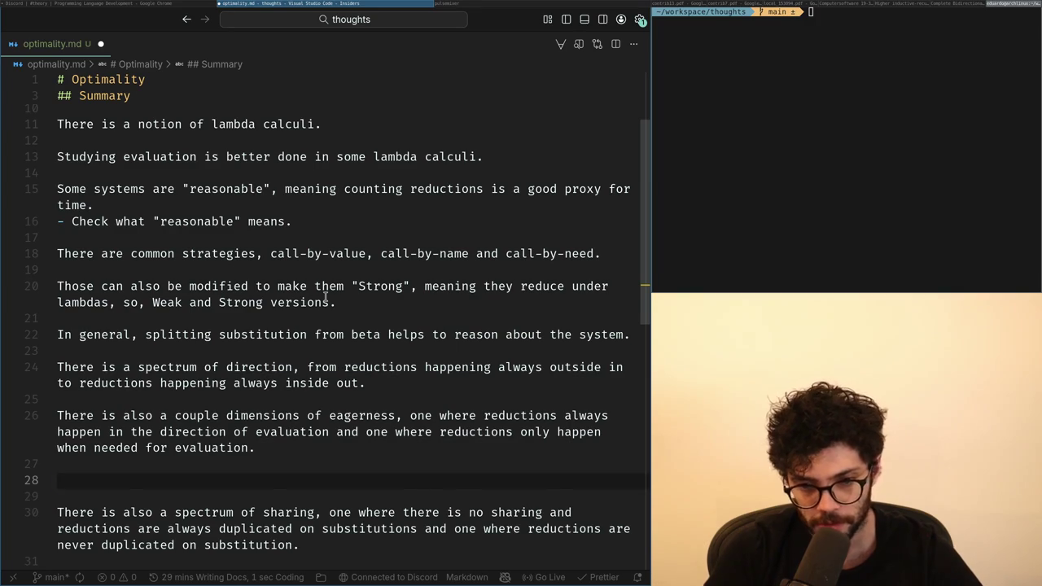
key("ctrl+z")
key("ctrl+z")
key("ctrl+BackSpace")
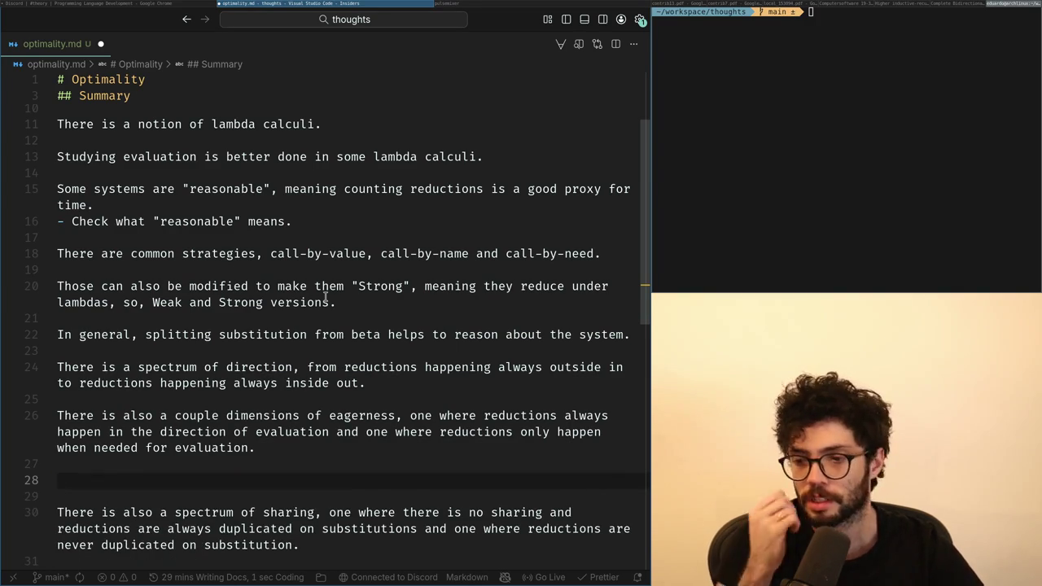
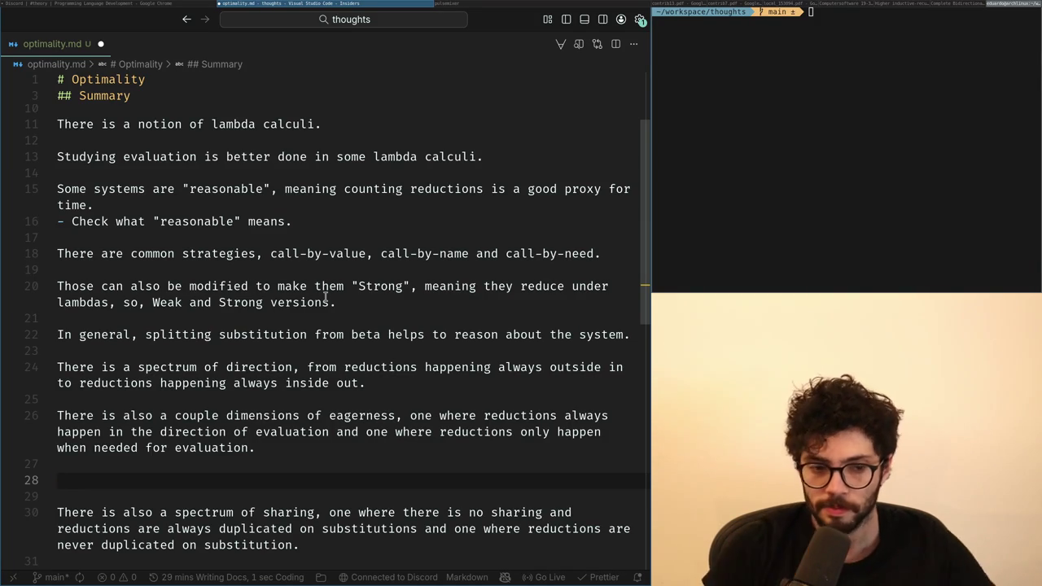
Insert 'There is also a notion of sharing of reductions.' above the eagerness paragraph.
key("Up")
key("Up")
key("Up")
key("Up")
key("Up")
key("Return")
key("Return")
key("Up")
type("T")
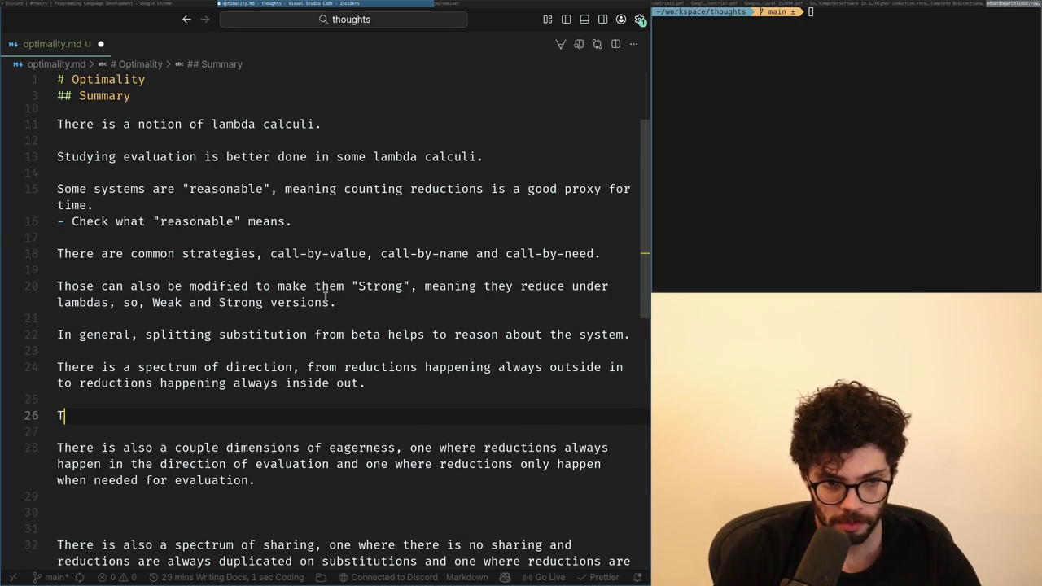
type("here ")
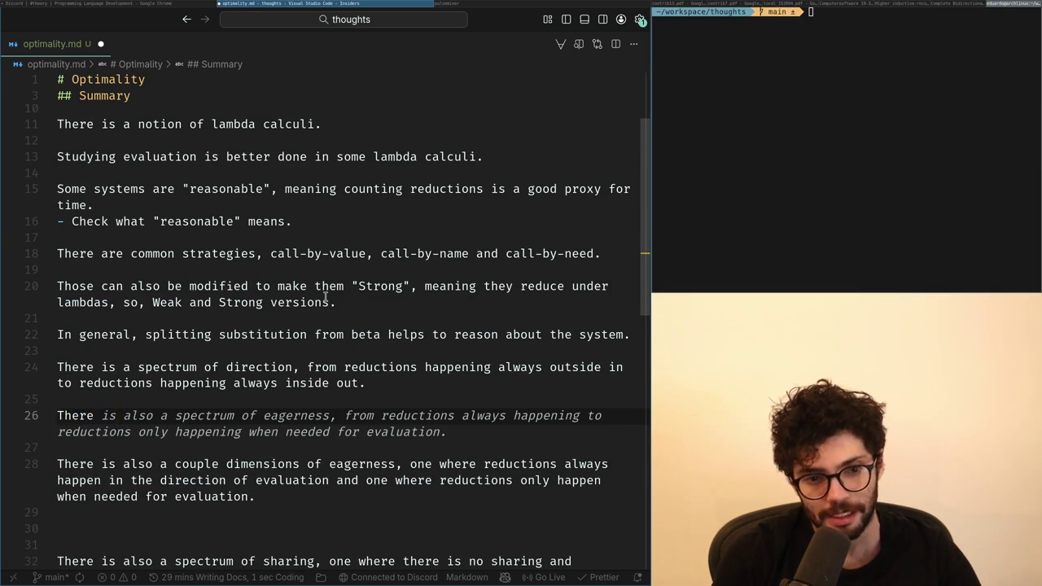
type("is also a notion")
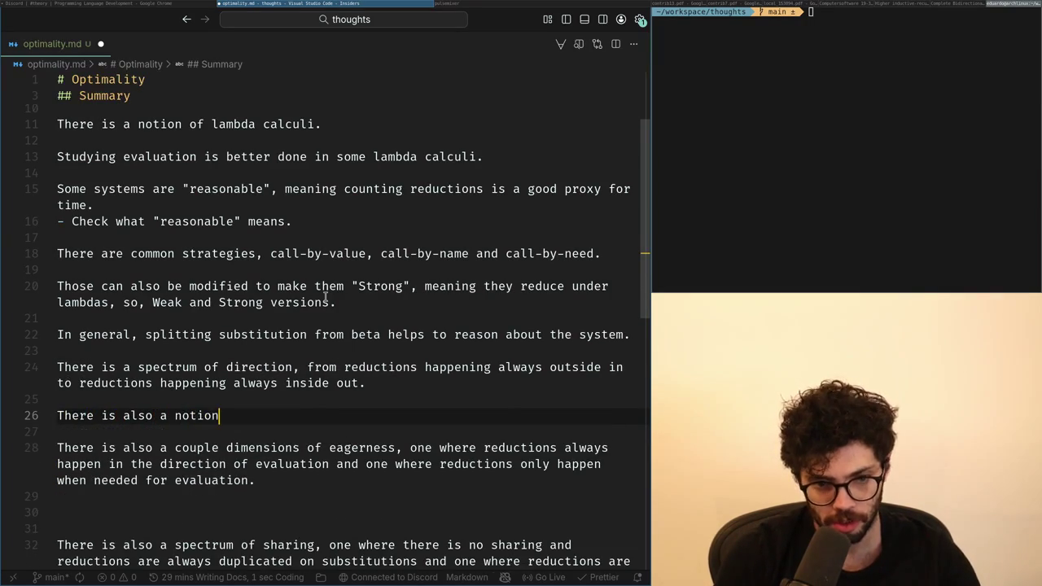
key("ctrl+BackSpace")
type("notion of sharing of reductions.")
Add an 'Ultra Eager, always happens outside in…' line followed by a new empty line.
key("Return")
key("Return")
type("Ultra Eager, always happens ou")
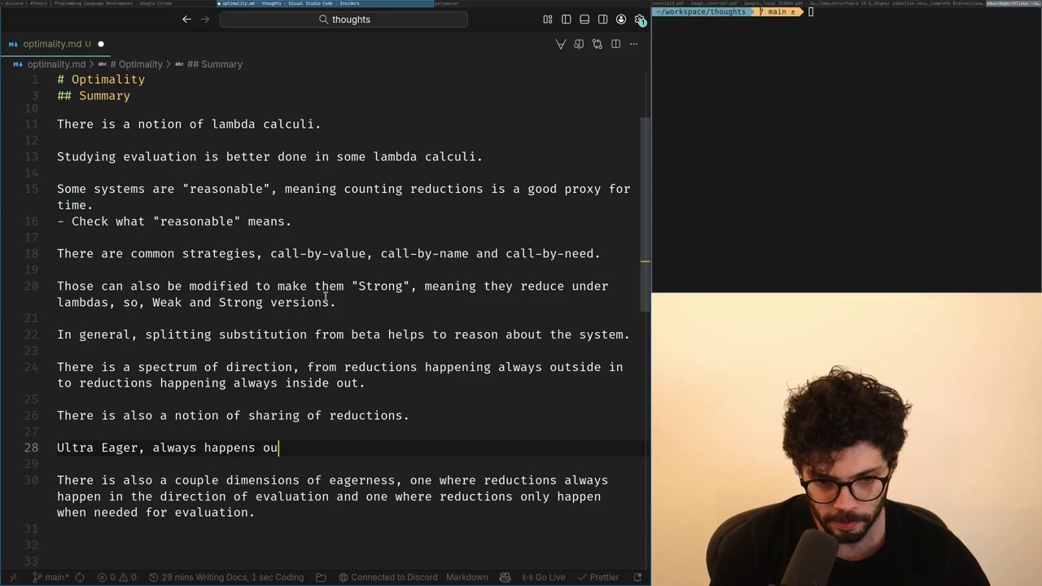
type("tside in and alway")
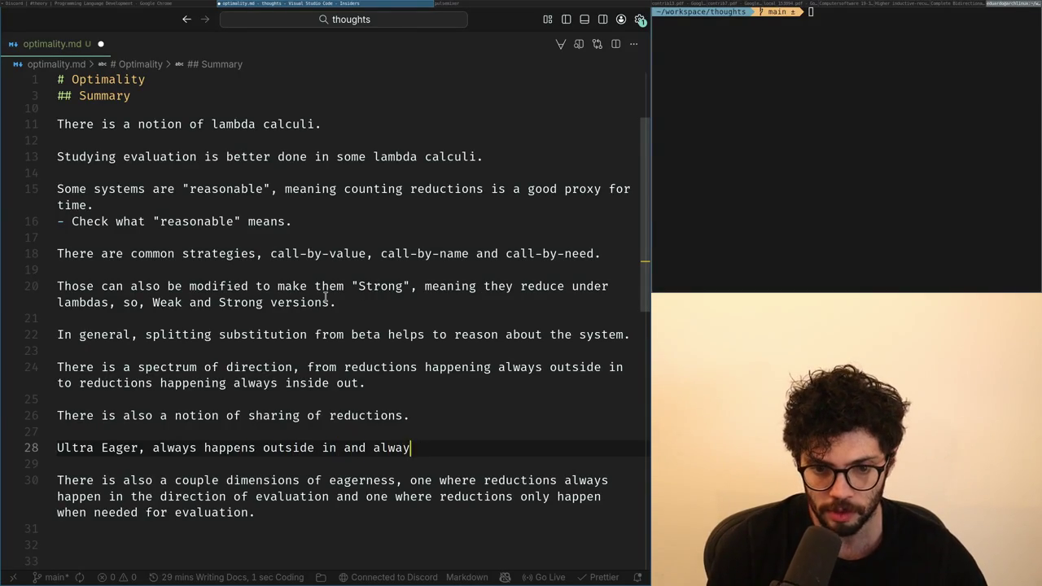
key("ctrl+BackSpace")
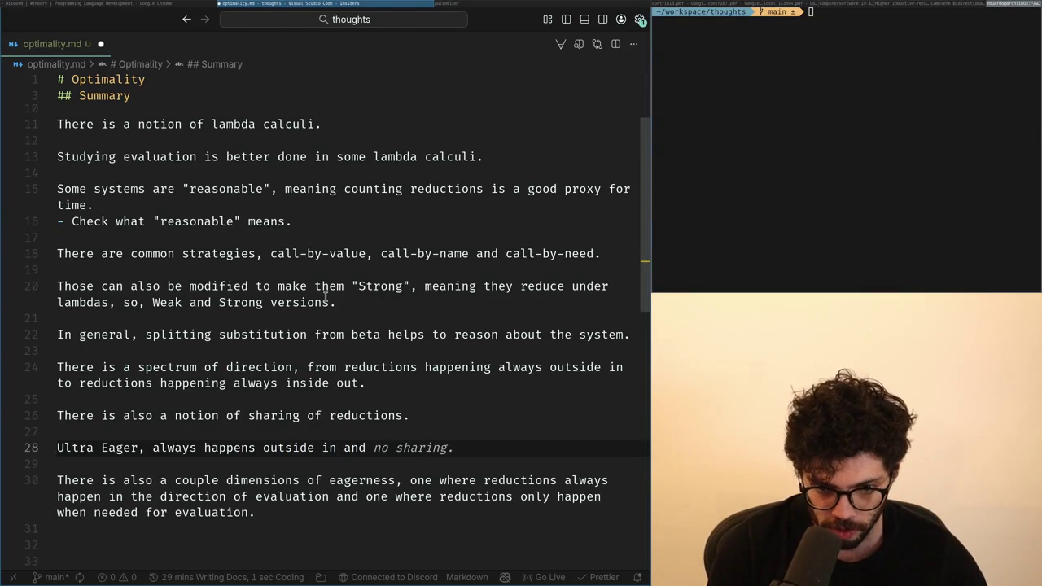
type("elay of reductions.")
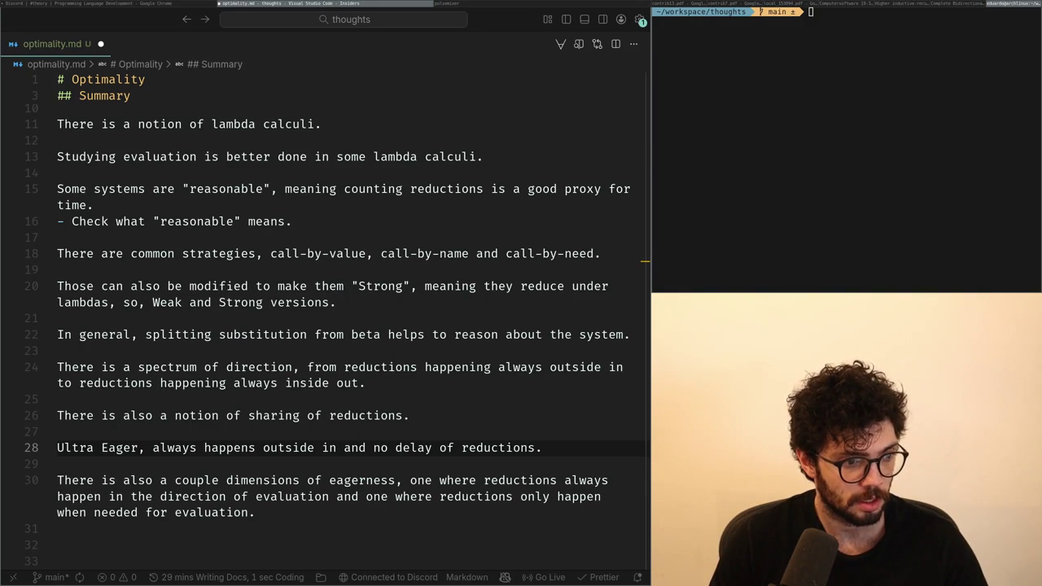
key("ctrl+Left")
key("Home")
key("ctrl+Right")
key("ctrl+Right")
key("ctrl+Right")
key("ctrl+Right")
key("ctrl+Right")
key("ctrl+Right")
key("ctrl+Right")
key("ctrl+Right")
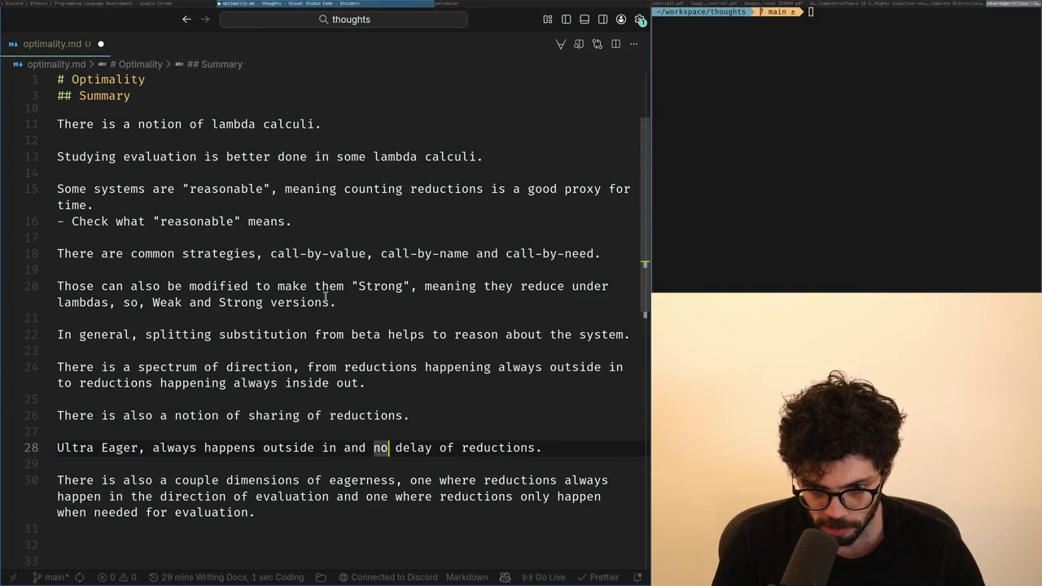
key("Return")
key("Return")
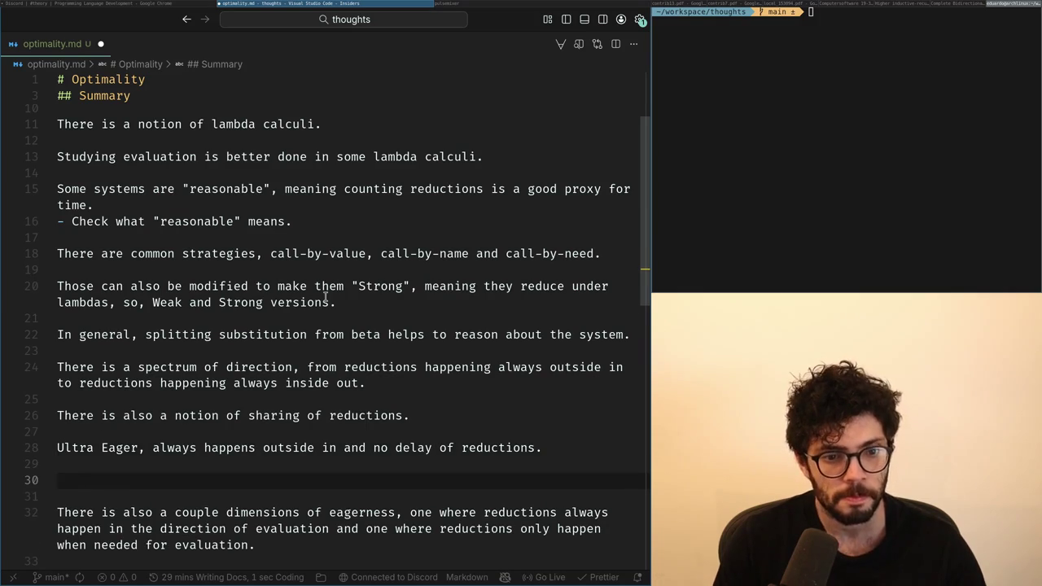
Begin the Optimality line and delete 'Ultra' from the start of the eager line.
type("Optimality")
key("Up")
key("Up")
key("Home")
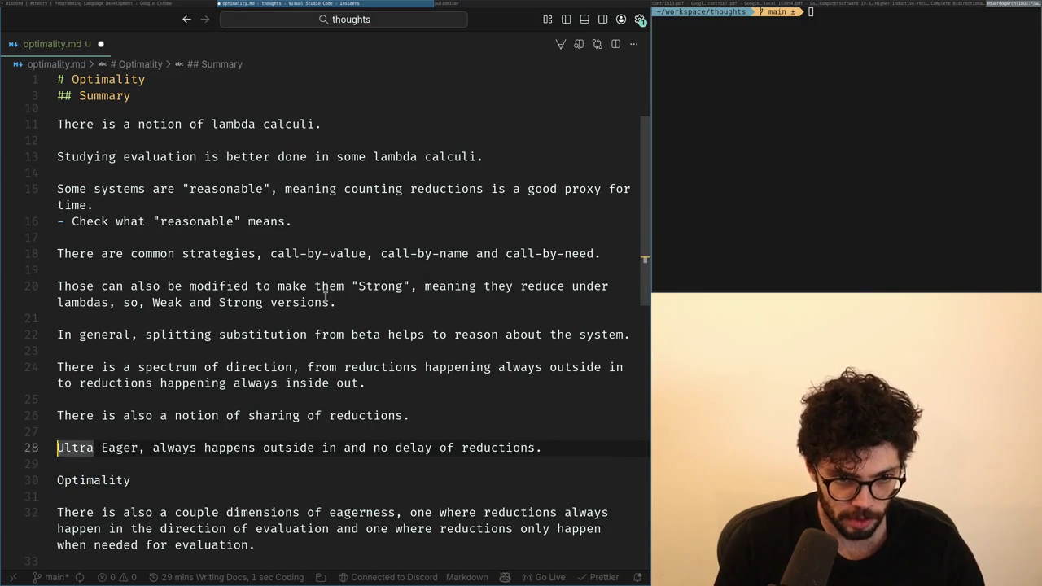
key("ctrl+Right")
key("ctrl+Right")
key("ctrl+BackSpace")
key("ctrl+Delete")
key("ctrl+z")
key("ctrl+shift+Left")
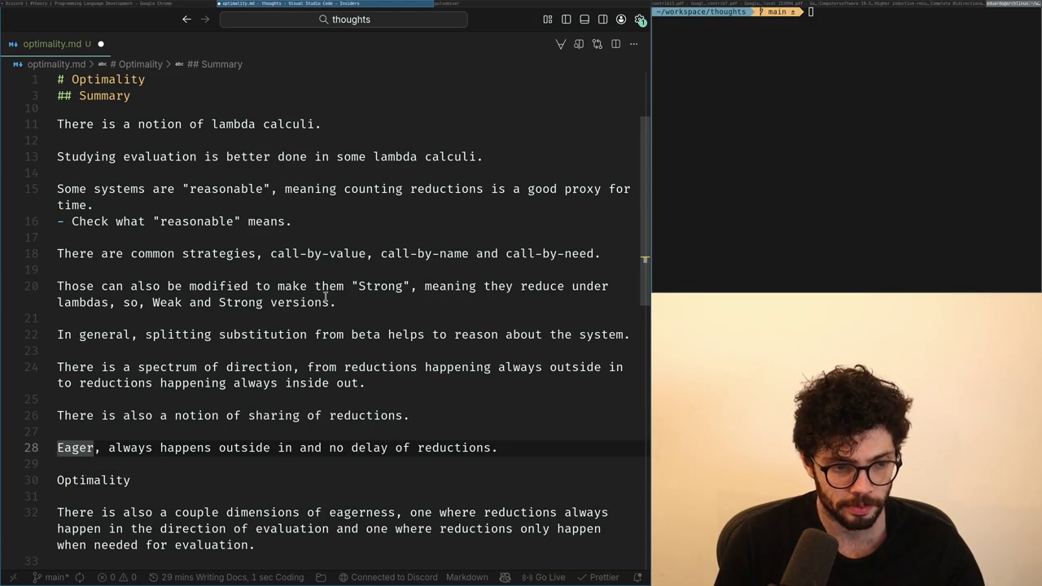
key("Left")
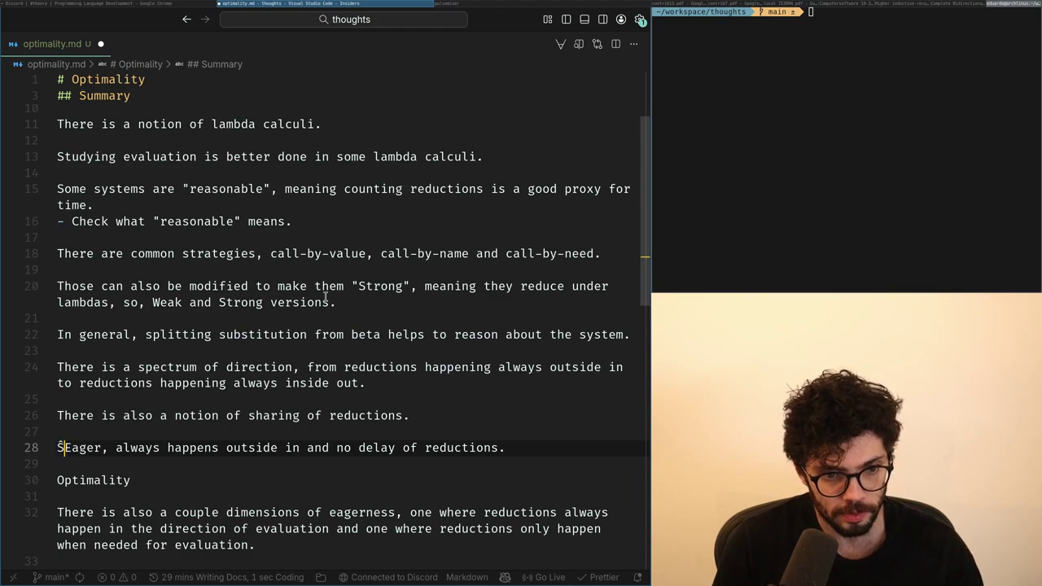
key("BackSpace")
key("ctrl+z")
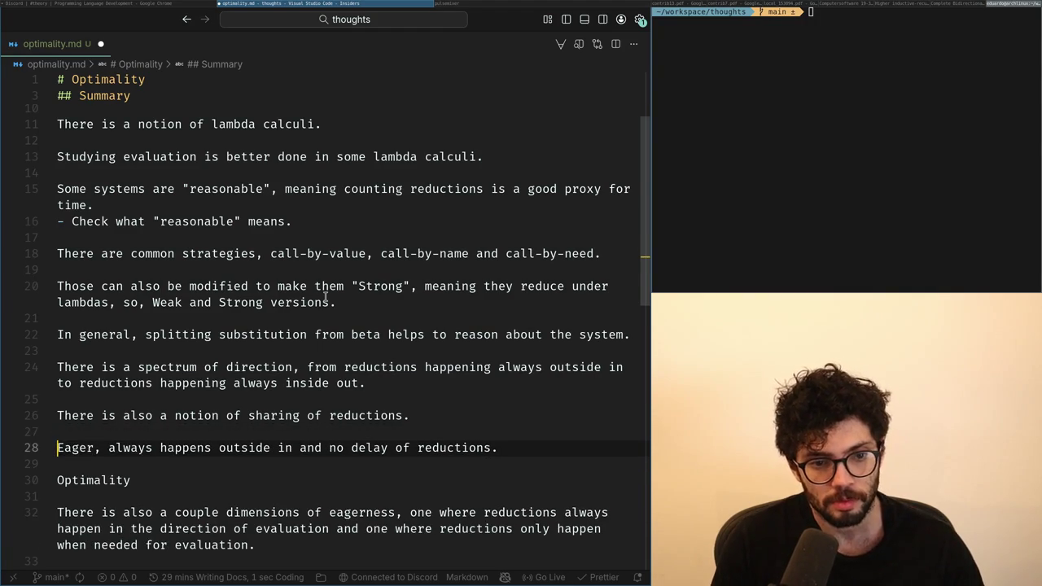
Delete the word 'Eager' from the start of the eager line.
key("Down")
key("Down")
key("Up")
key("Down")
key("Up")
key("Up")
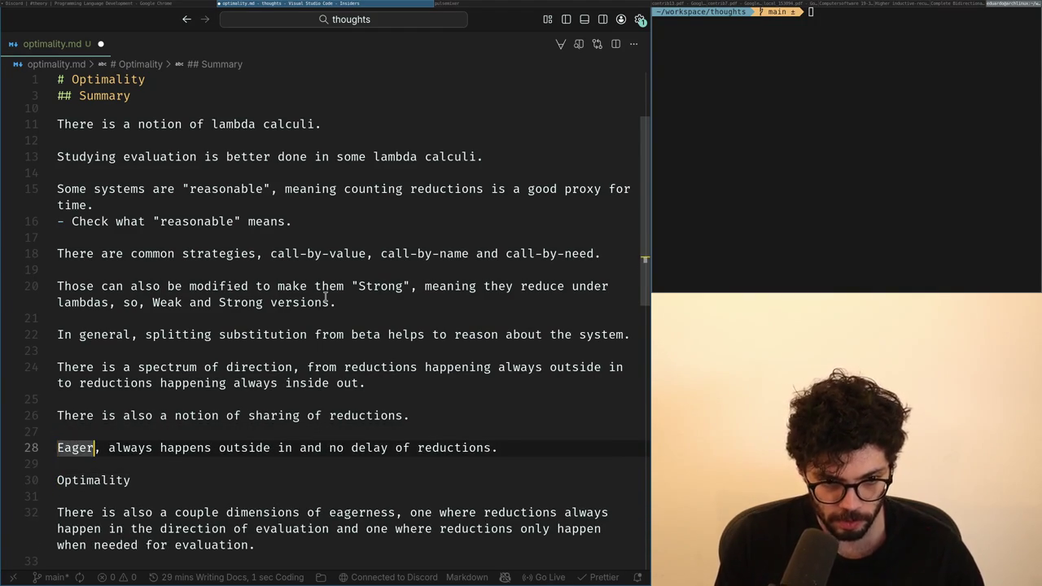
key("BackSpace")
type("Very")
key("ctrl+BackSpace")
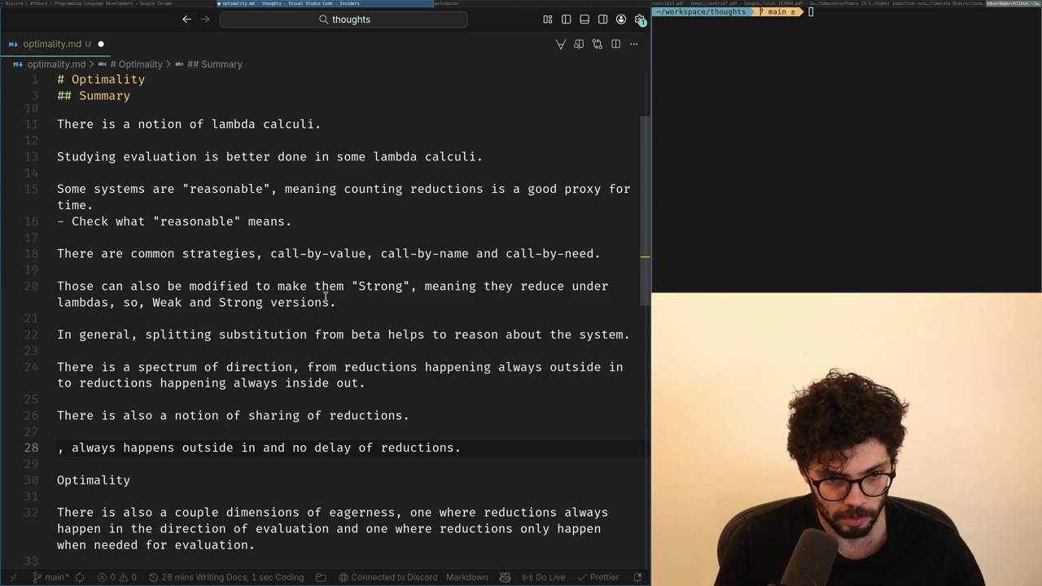
Extend the Optimality line: always happens inside out and delay reductions as much as possible.
key("Down")
key("Down")
key("End")
type(", always happens o")
key("BackSpace")
type("ins")
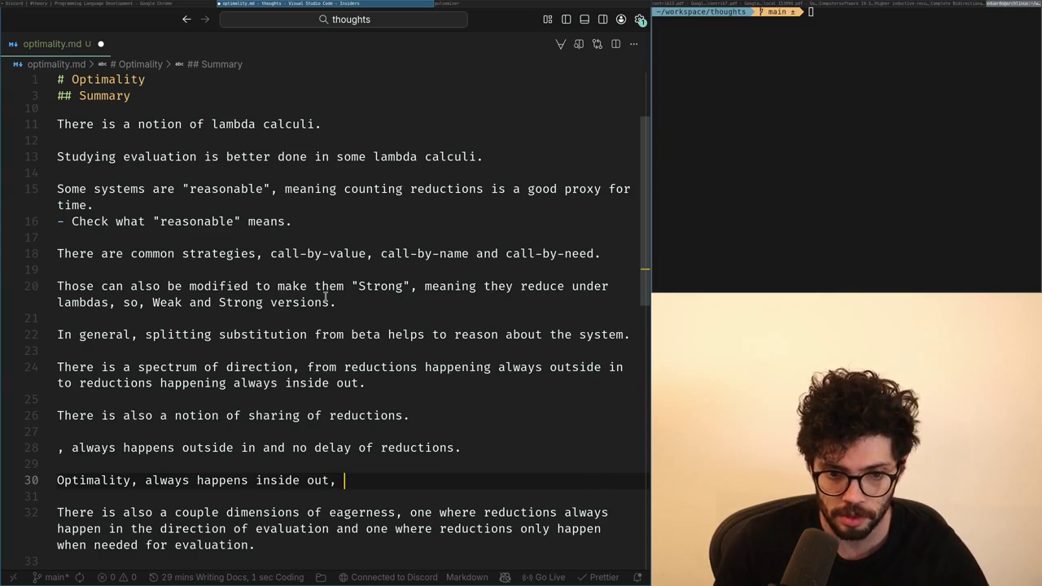
type("and no")
key("BackSpace")
key("BackSpace")
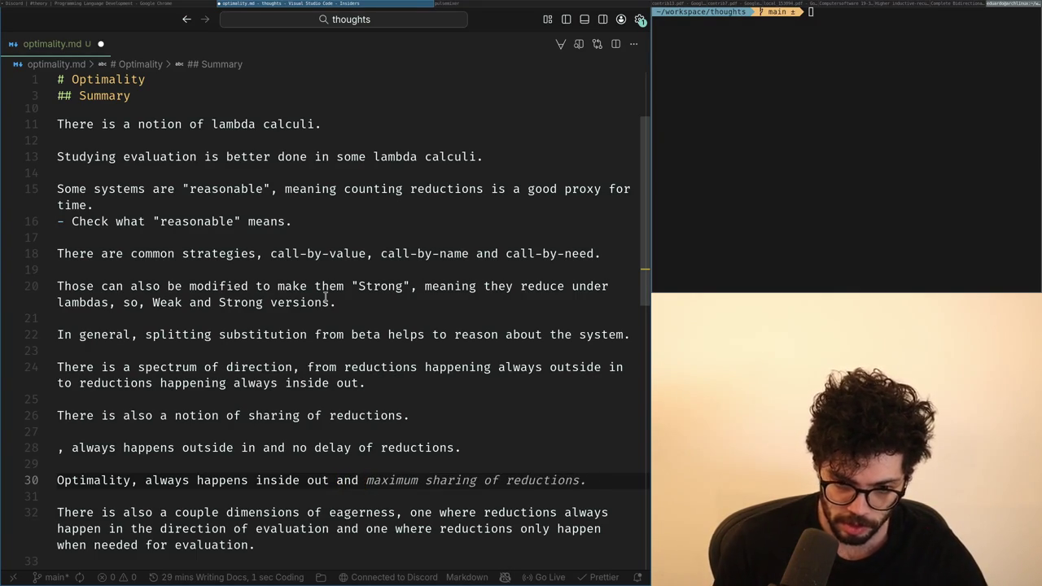
type("delay reductions as much as possible.")
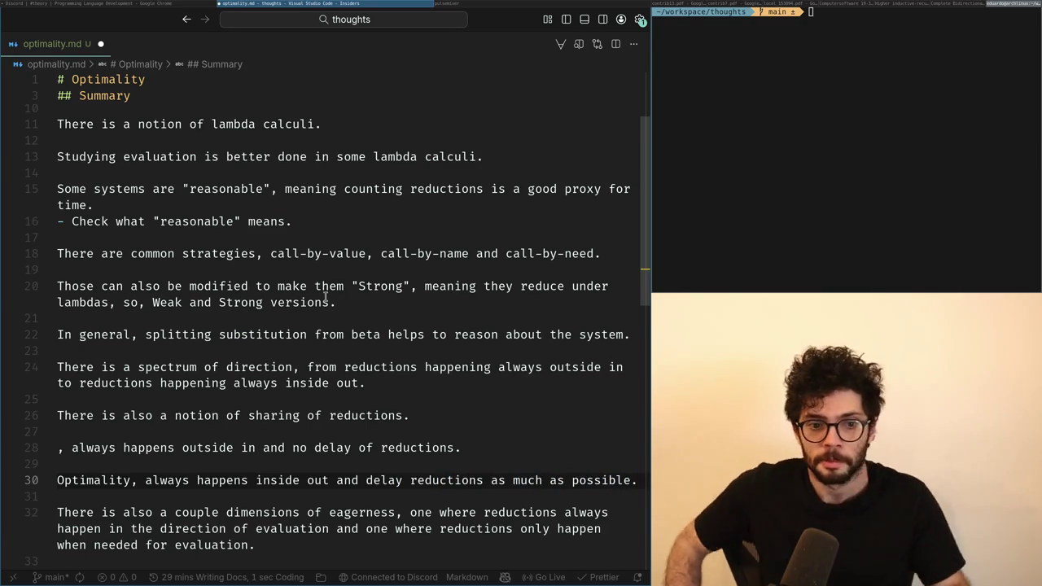
Try a 'Strong CBV' label on line 28, then remove it again.
key("Up")
key("Up")
key("Home")
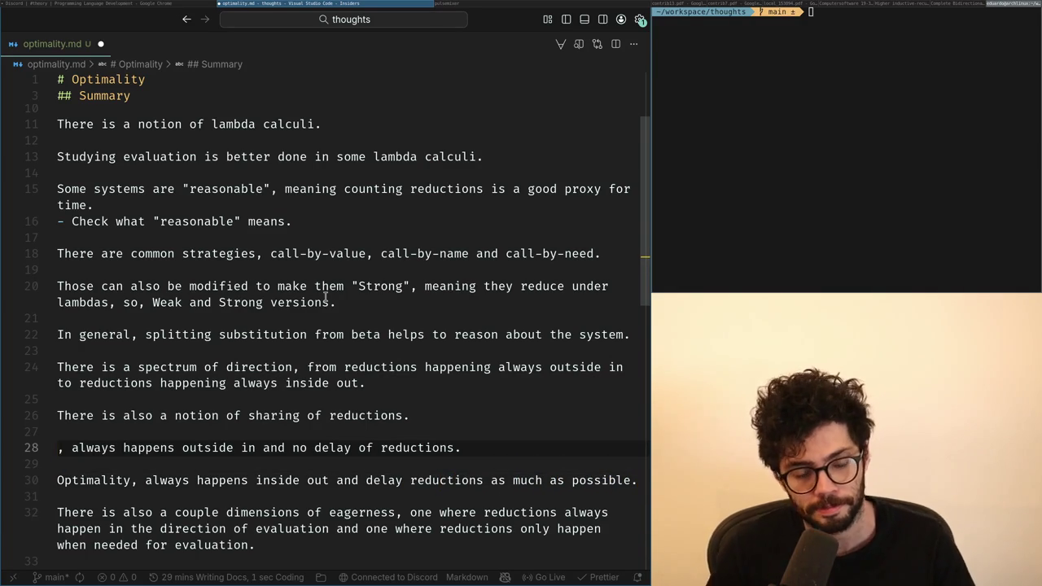
type("Strong CBV")
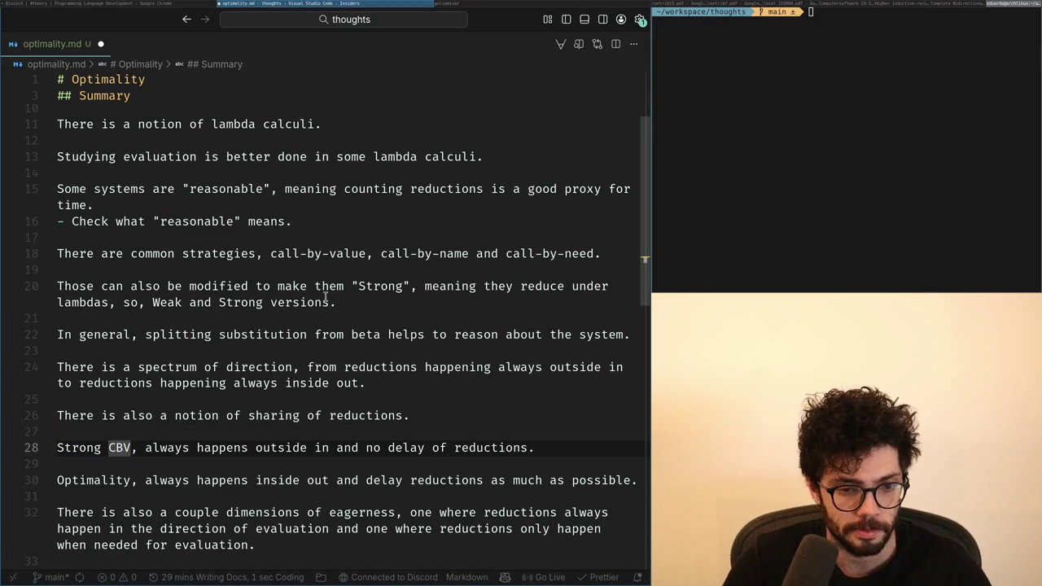
key("ctrl+Left")
type("More")
key("ctrl+BackSpace")
key("ctrl+shift+Right")
key("ctrl+shift+Right")
key("BackSpace")
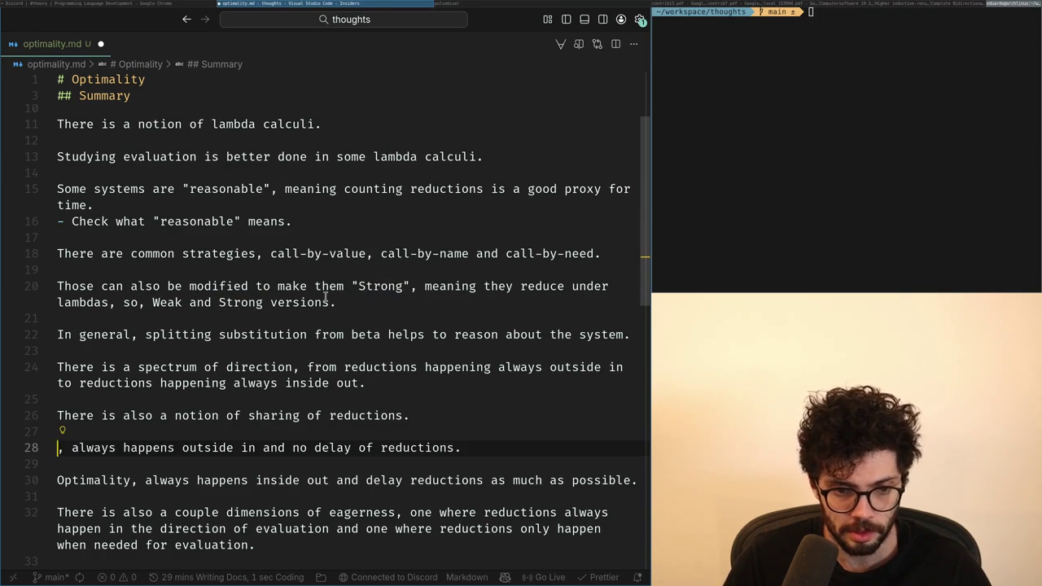
key("Left")
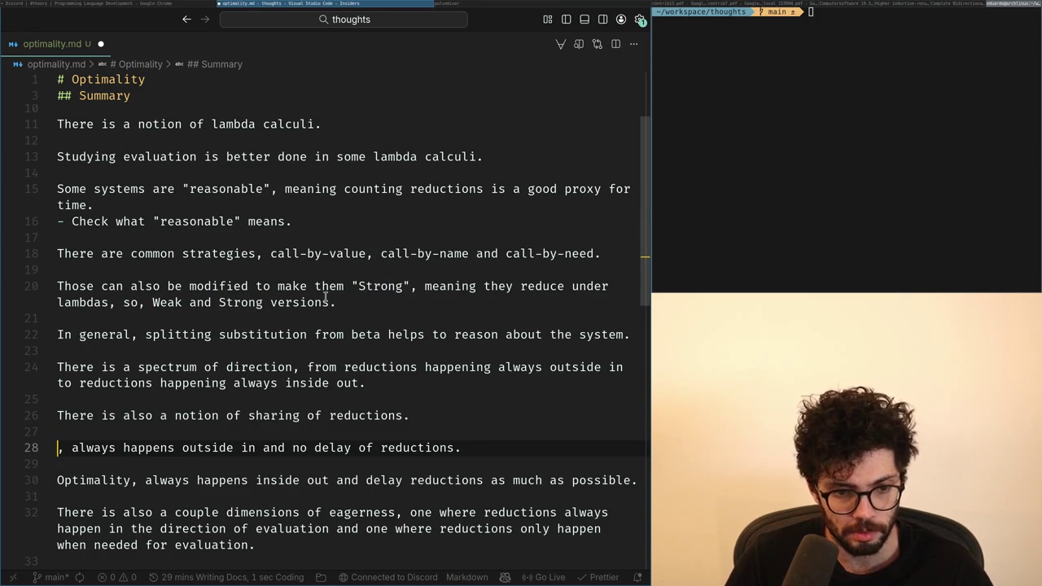
Label line 28 'Very eager' and capitalise 'Always' on it and the Optimality line.
type("Very eager:")
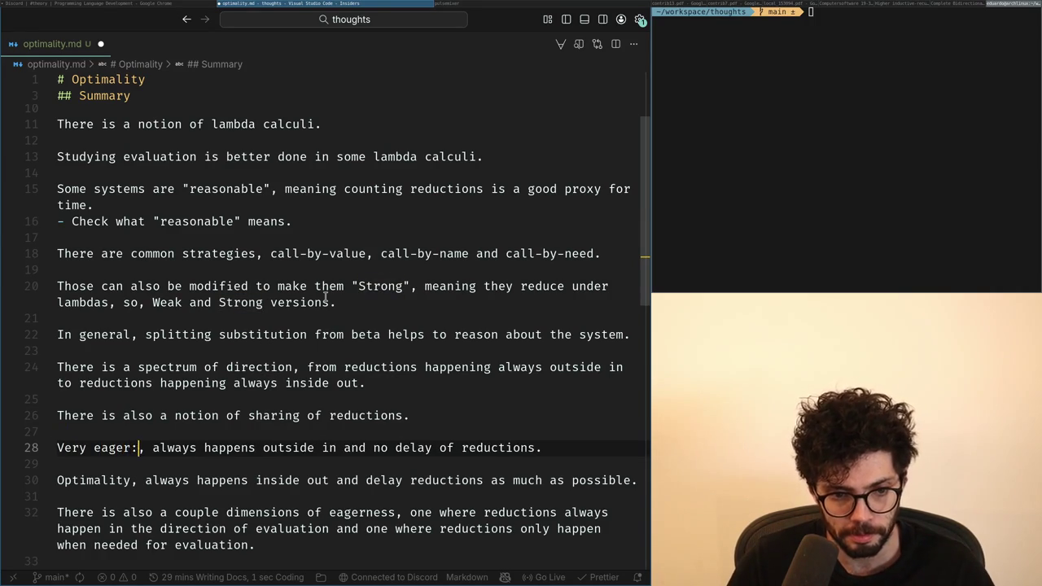
key("BackSpace")
key("Delete")
key("Down")
type("?")
key("Right")
key("Right")
type("A")
key("Up")
key("Up")
type("A")
Add a Weak CBV line: inside out, delay and duplicate reductions under lambdas.
key("End")
key("Return")
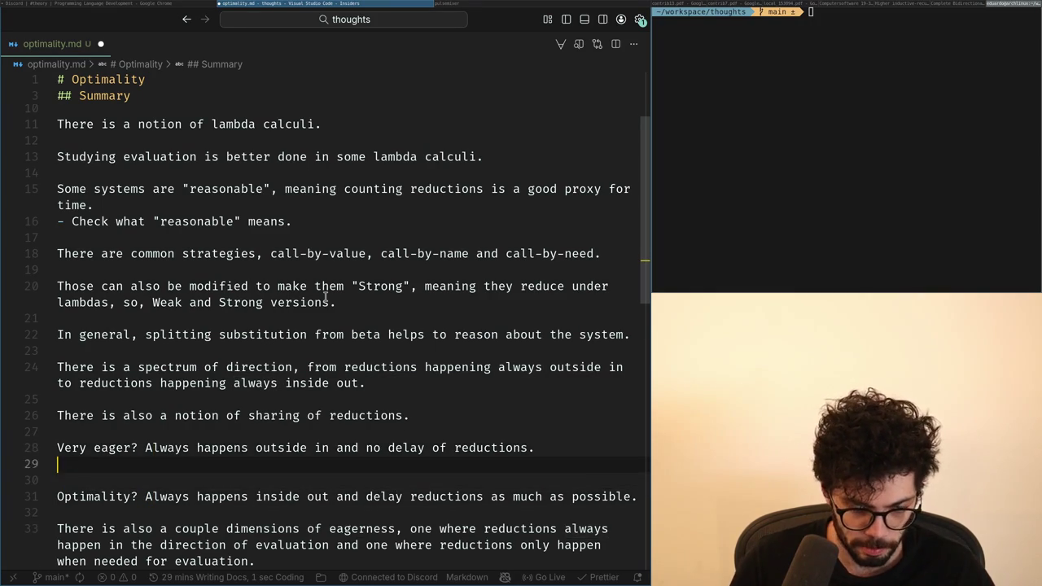
key("Return")
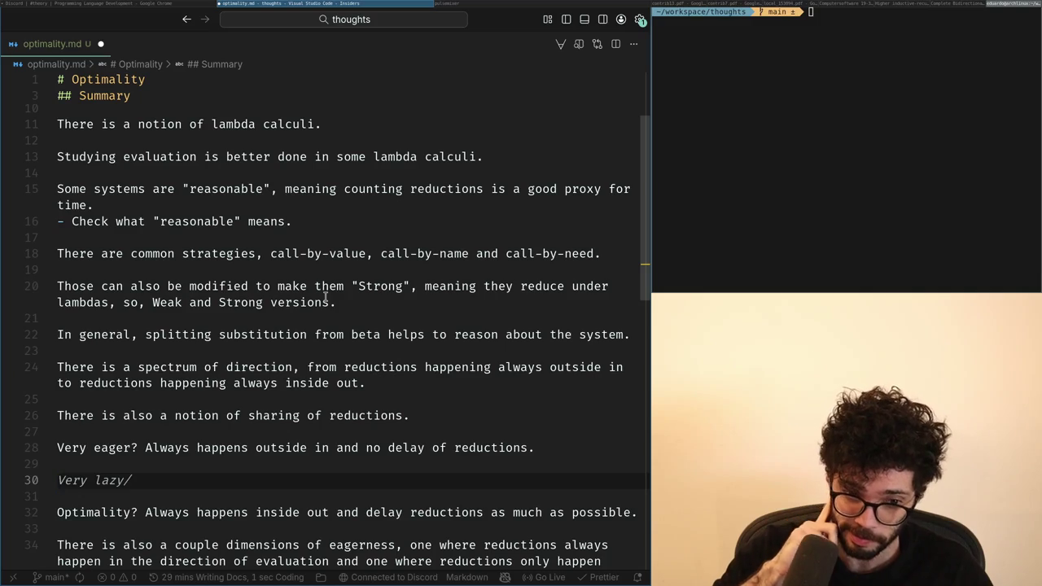
key("BackSpace")
key("Return")
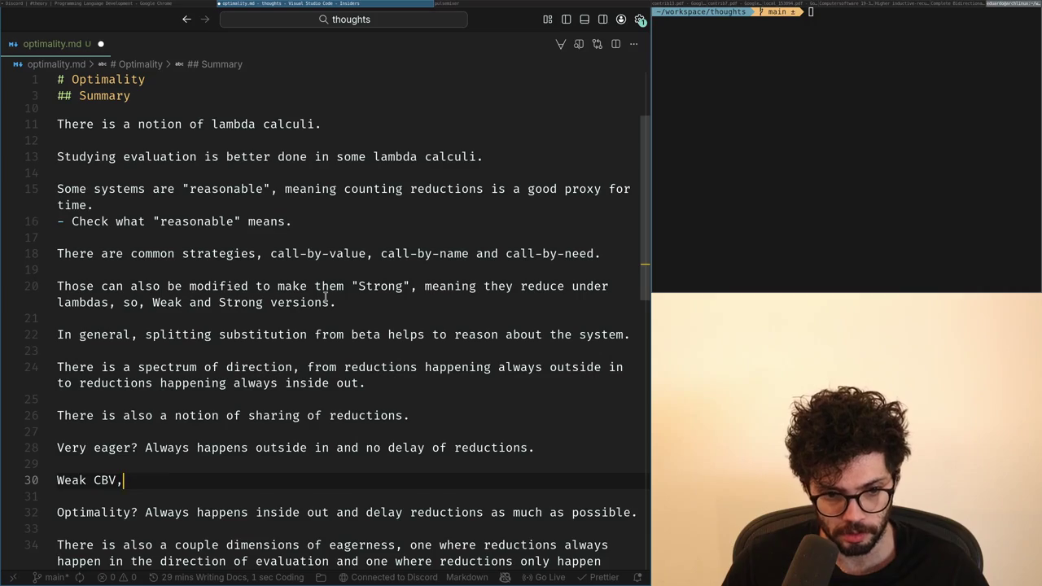
key("BackSpace")
type("? Always h")
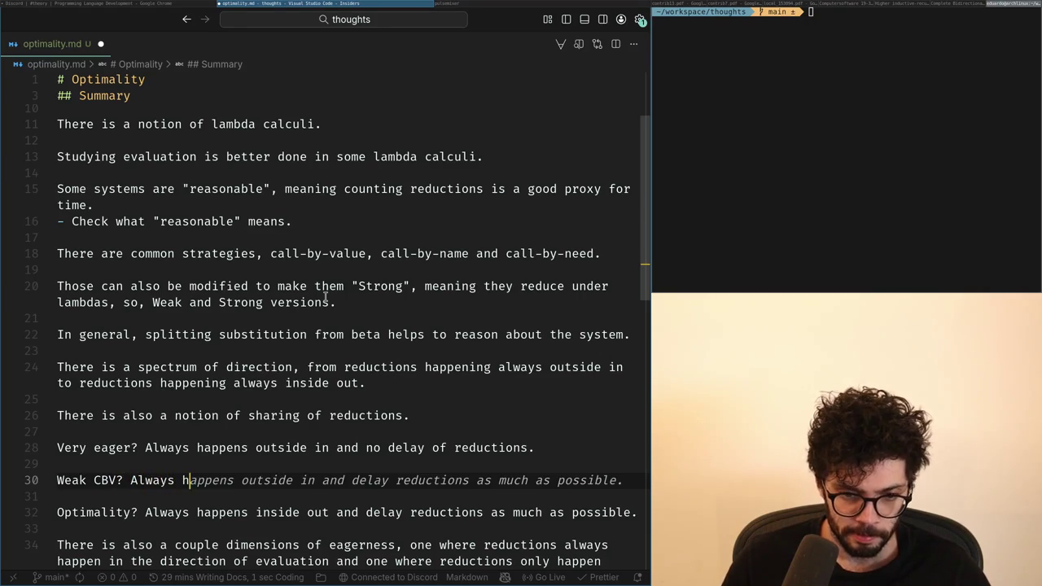
type("side in")
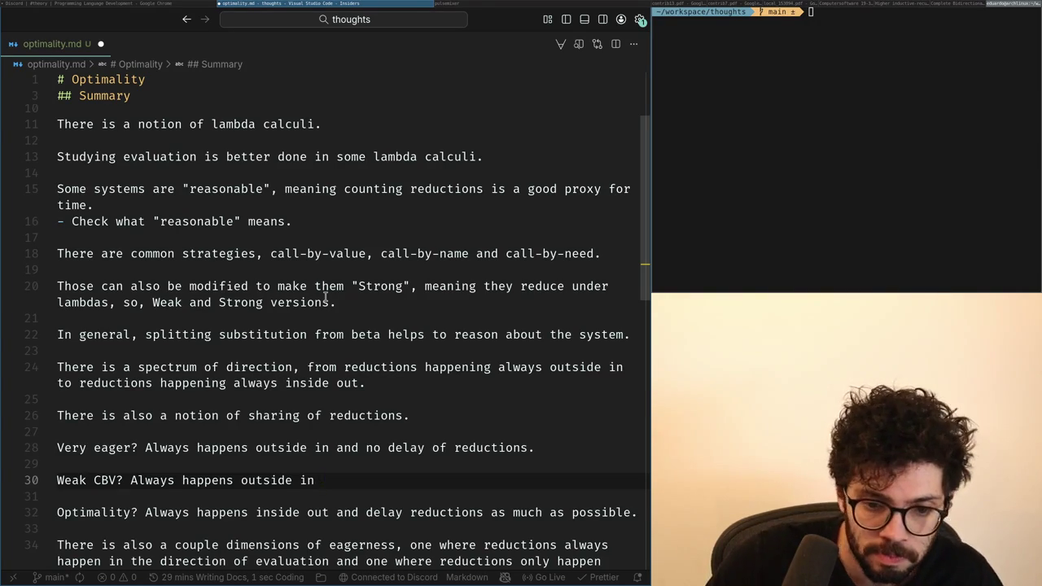
type(", delay")
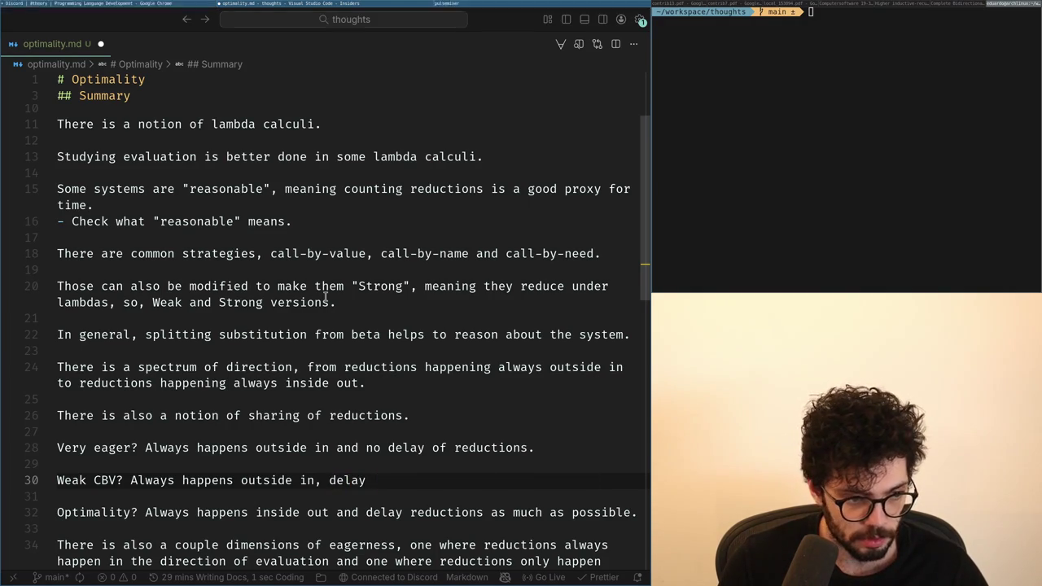
type(" and dupl")
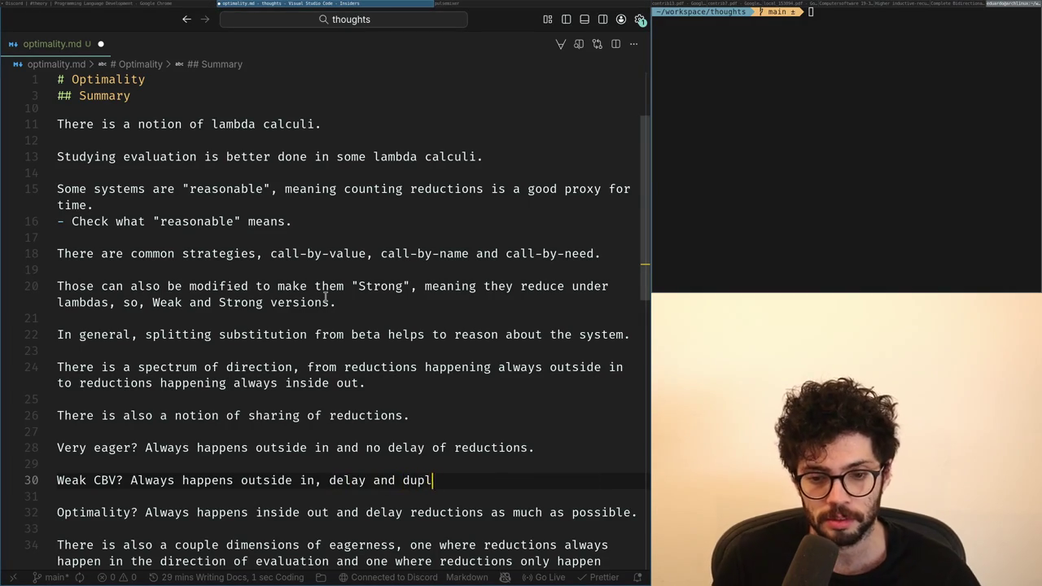
type("icate reductions ")
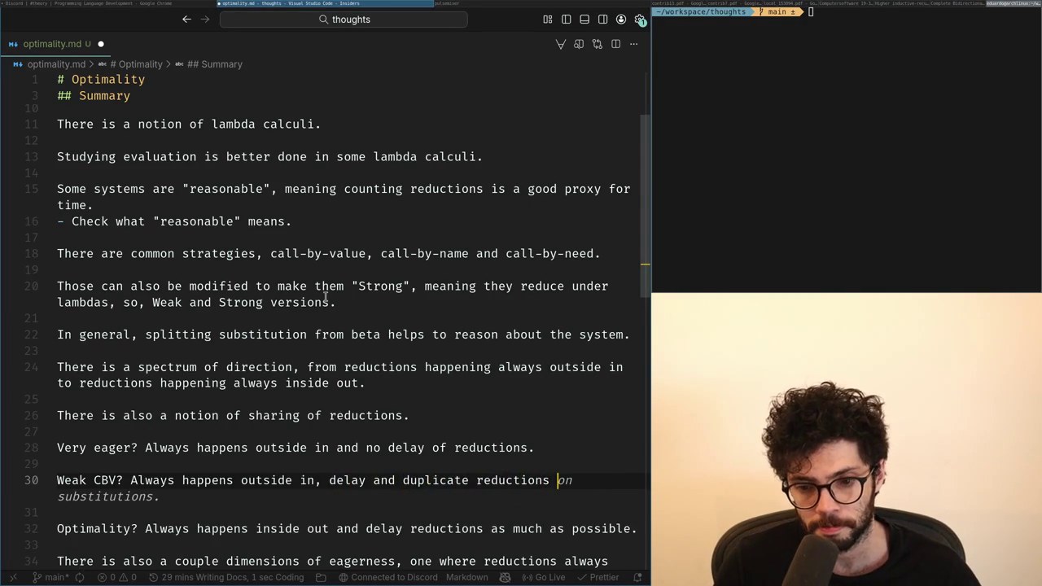
type("under lambdas.")
Start a Weak CBN line below Weak CBV by accepting the Copilot suggestion.
key("Return")
key("Return")
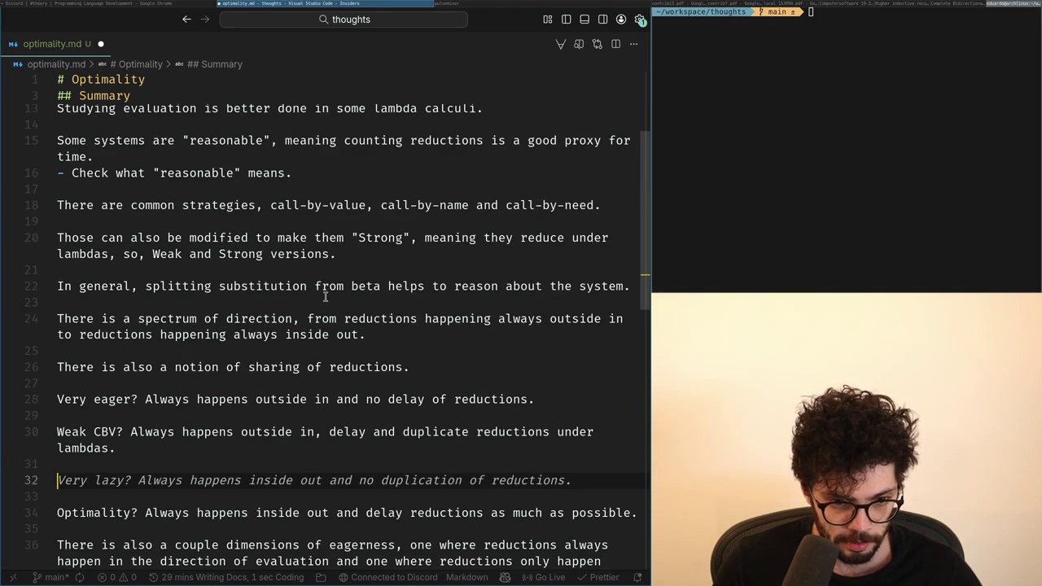
type("We")
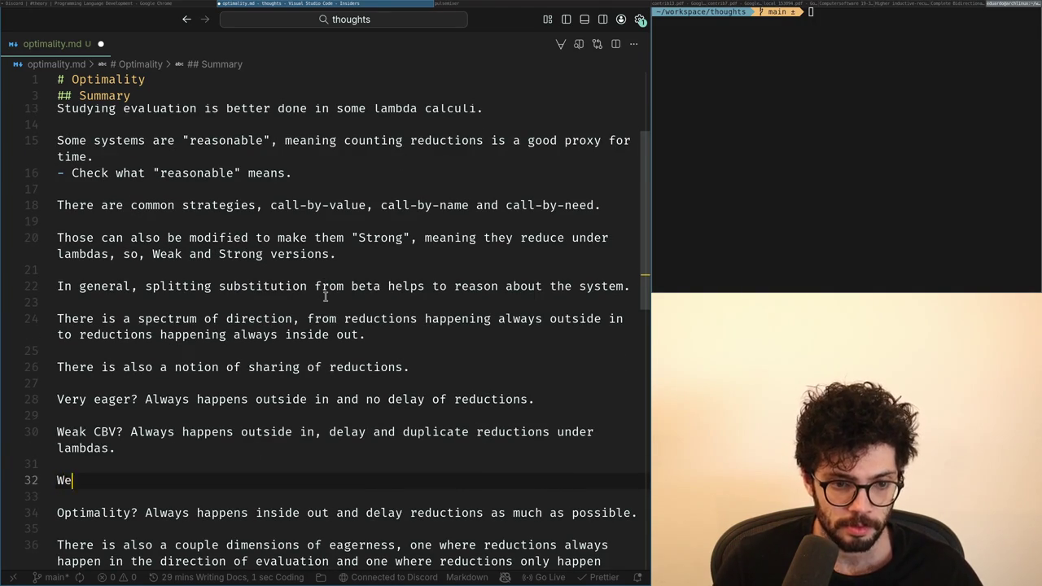
key("Up")
key("Up")
key("Down")
key("Down")
type("Ca")
key("BackSpace")
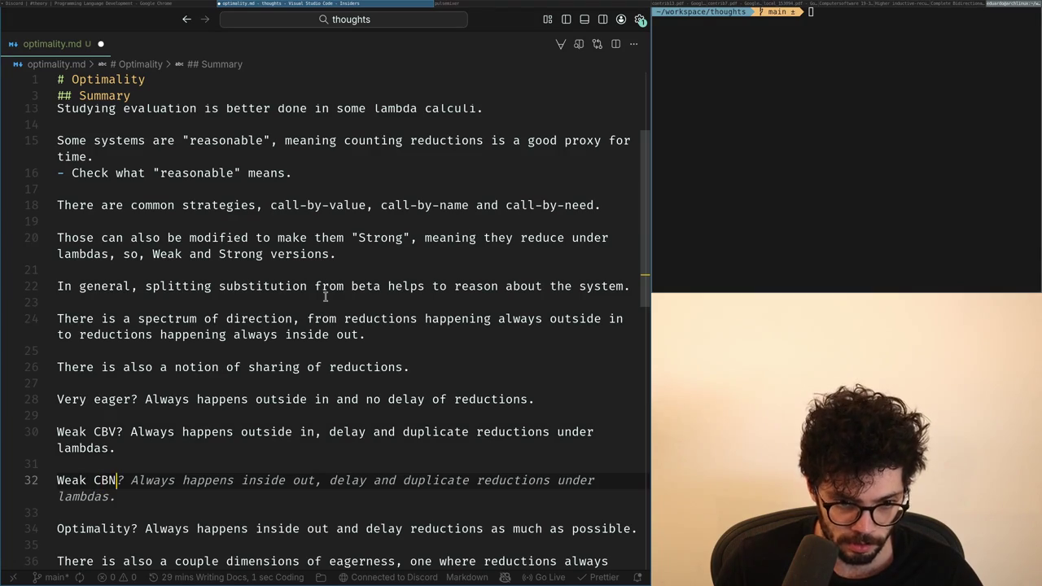
key("Tab")
key("Up")
key("Up")
key("Down")
key("ctrl+Right")
key("ctrl+Right")
key("ctrl+Right")
key("ctrl+Right")
key("ctrl+Right")
Replace the CBN abbreviation on line 32 with 'Call-By-Need'.
key("ctrl+Right")
key("ctrl+Right")
key("ctrl+Right")
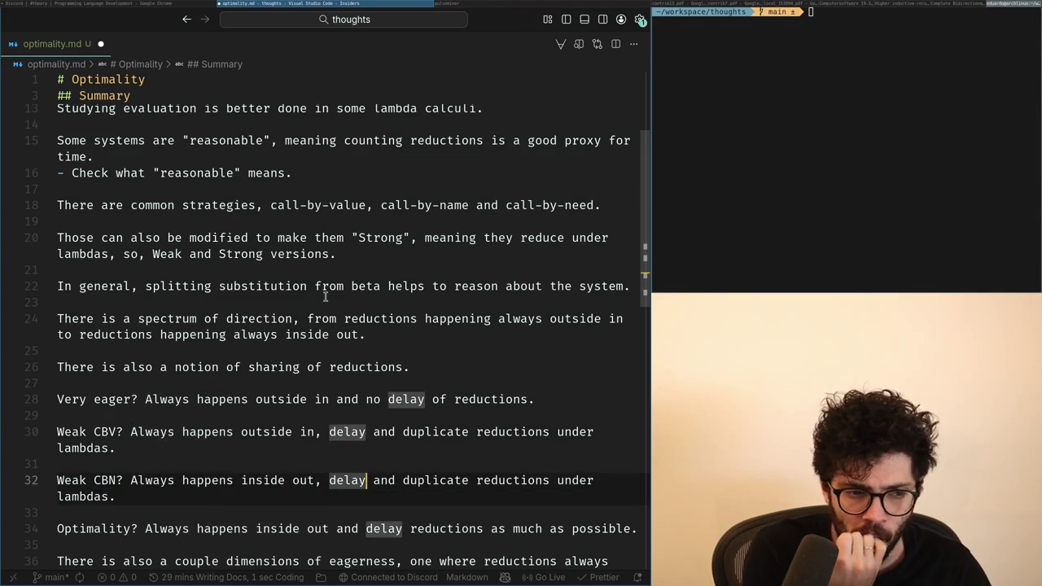
key("ctrl+Left")
key("ctrl+Left")
key("ctrl+Left")
key("ctrl+Left")
key("ctrl+Left")
key("ctrl+Left")
key("ctrl+BackSpace")
type("Call-By-Need")
key("ctrl+Right")
key("ctrl+Right")
key("ctrl+Right")
key("Right")
Replace the question marks after Weak CBV and Weak Call-By-Need with colons.
key("ctrl+Left")
key("Up")
key("Up")
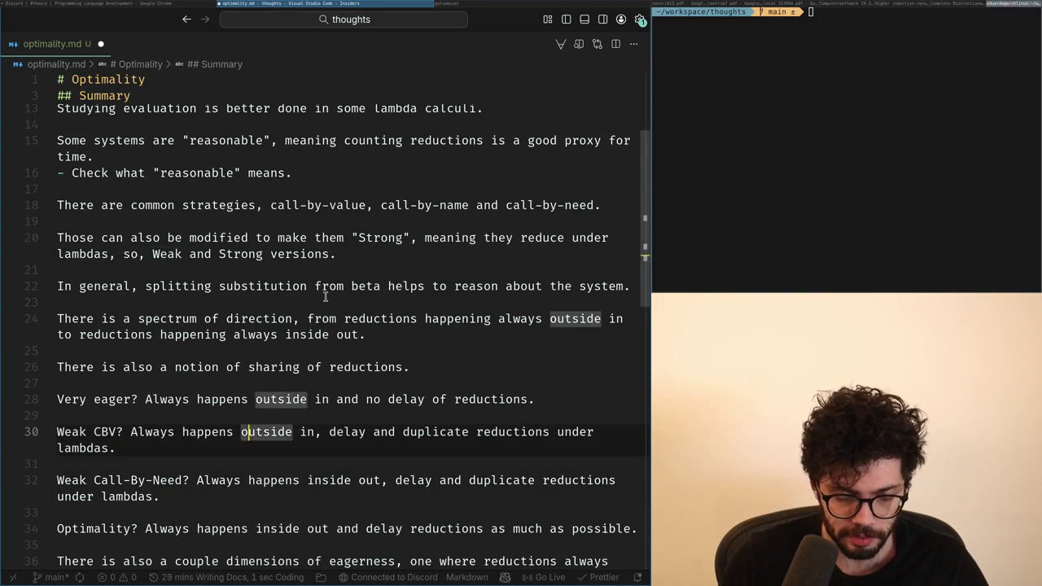
key("ctrl+Left")
key("ctrl+Left")
key("ctrl+Left")
key("ctrl+Right")
key("Delete")
type(":")
key("Down")
key("Down")
key("Down")
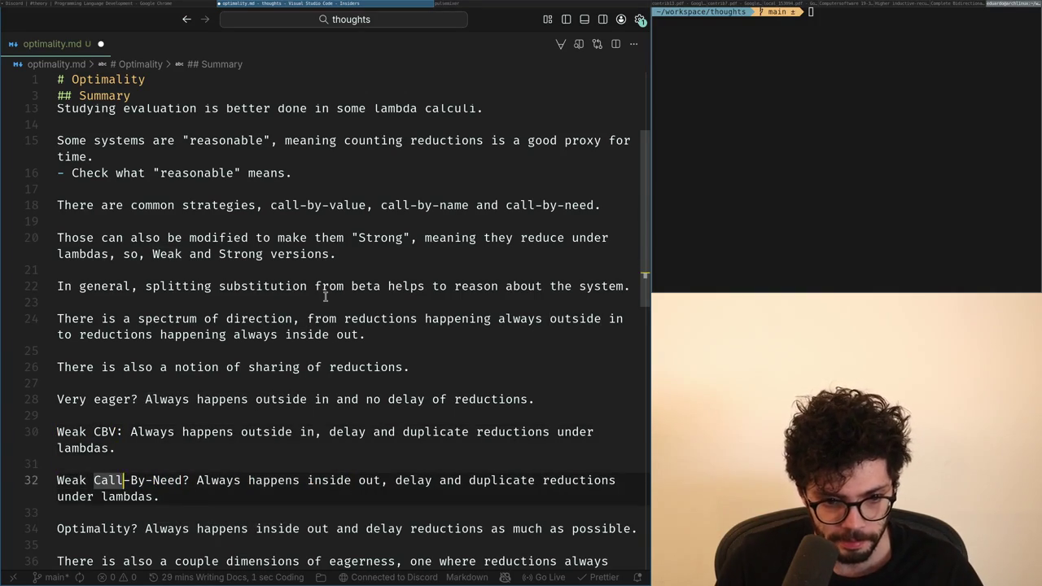
key("BackSpace")
type(":")
Insert 'under lambda' before 'and' on the Weak Call-By-Need line.
key("ctrl+Right")
key("ctrl+Right")
key("ctrl+Right")
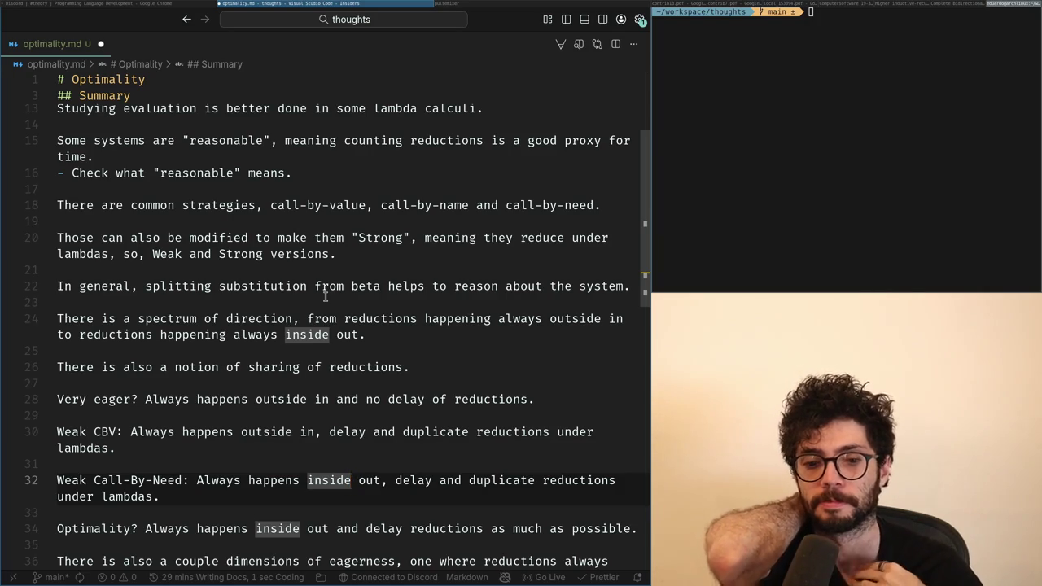
key("ctrl+Right")
key("ctrl+Right")
key("ctrl+Right")
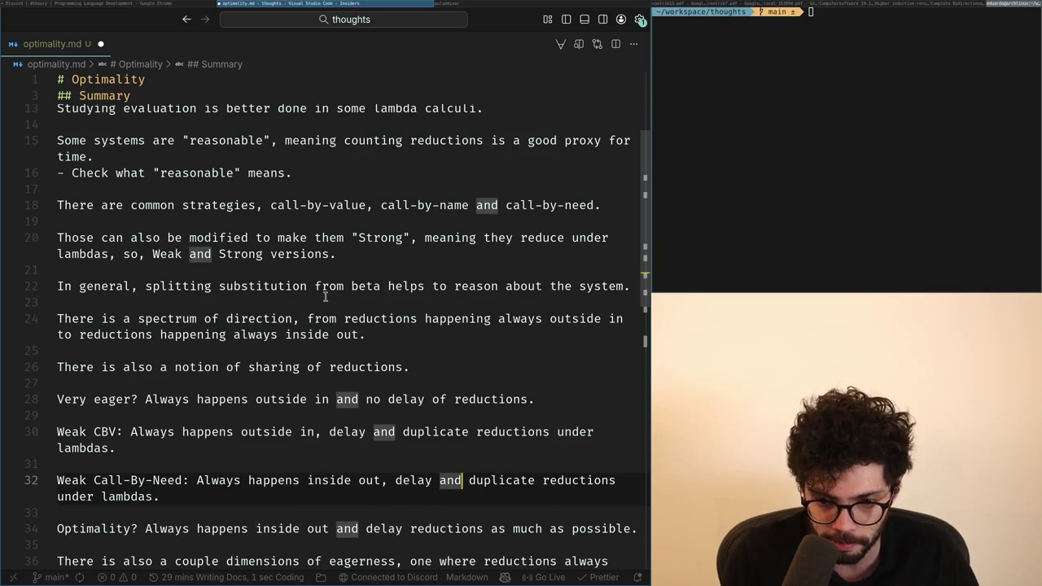
key("ctrl+Right")
key("ctrl+Left")
key("ctrl+Right")
key("super+Right")
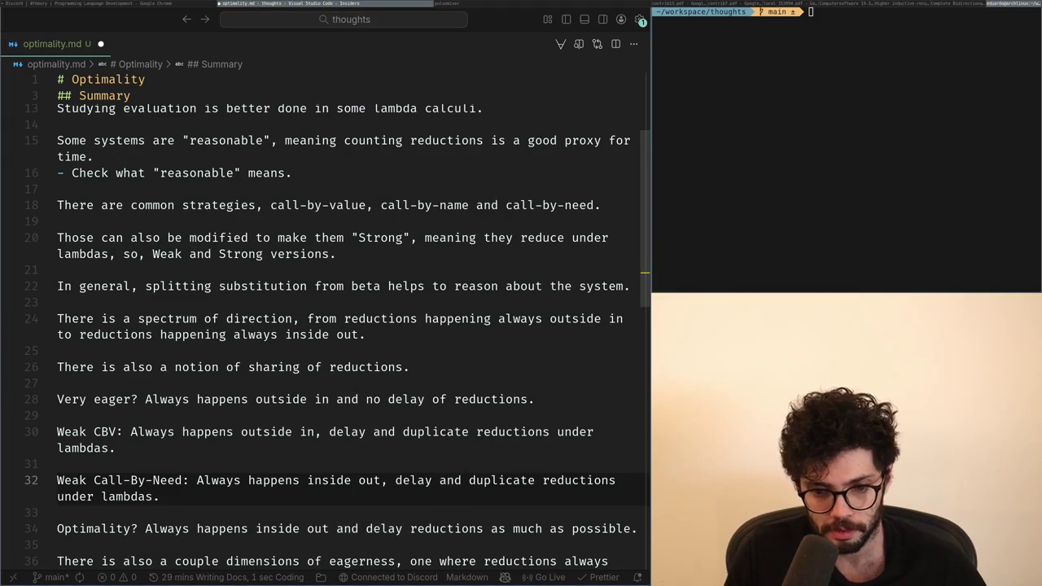
key("super+Left")
key("super+Right")
key("super+Left")
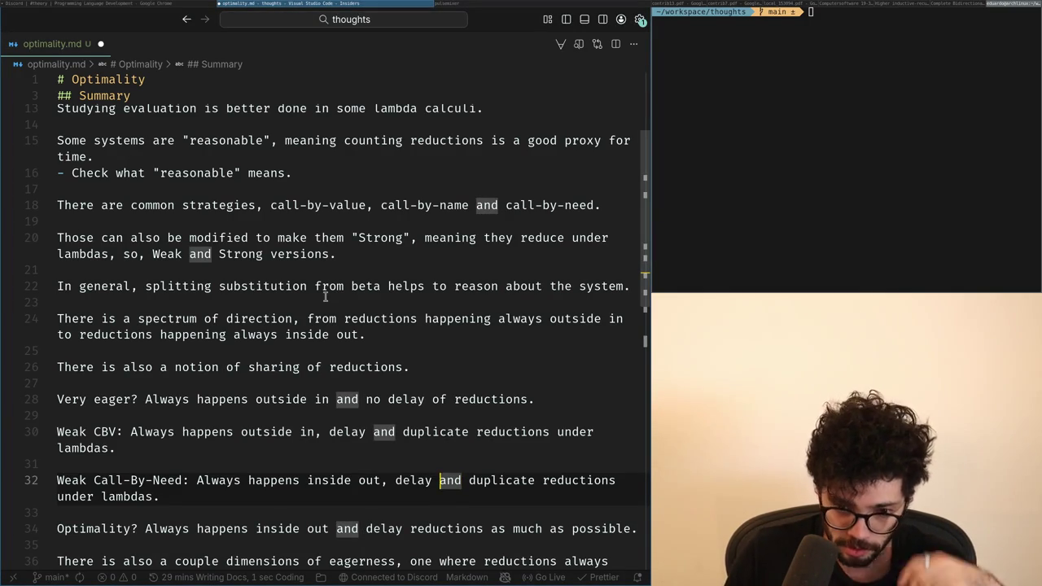
key("Left")
type("under lamb")
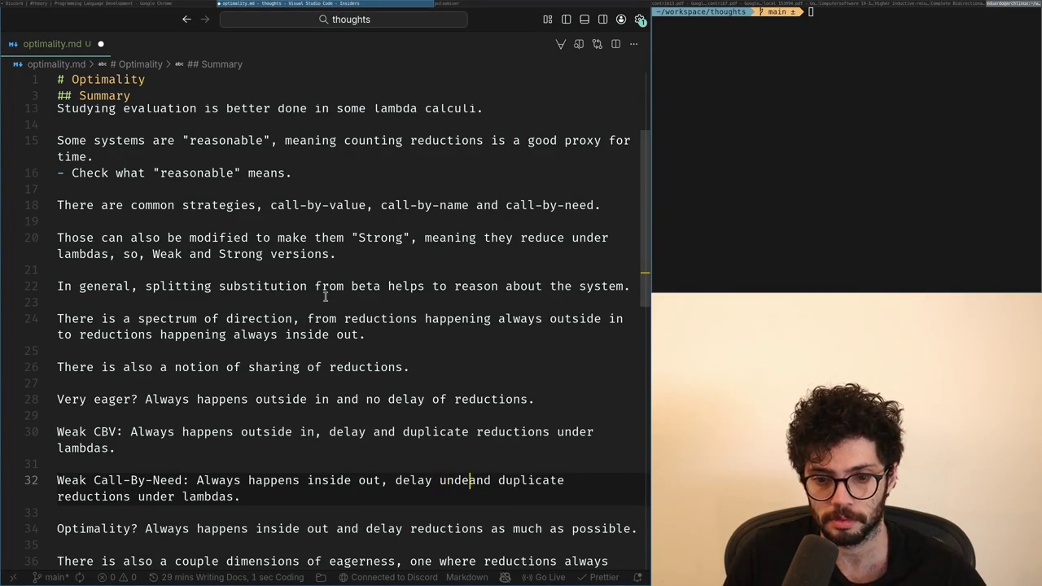
type("da and")
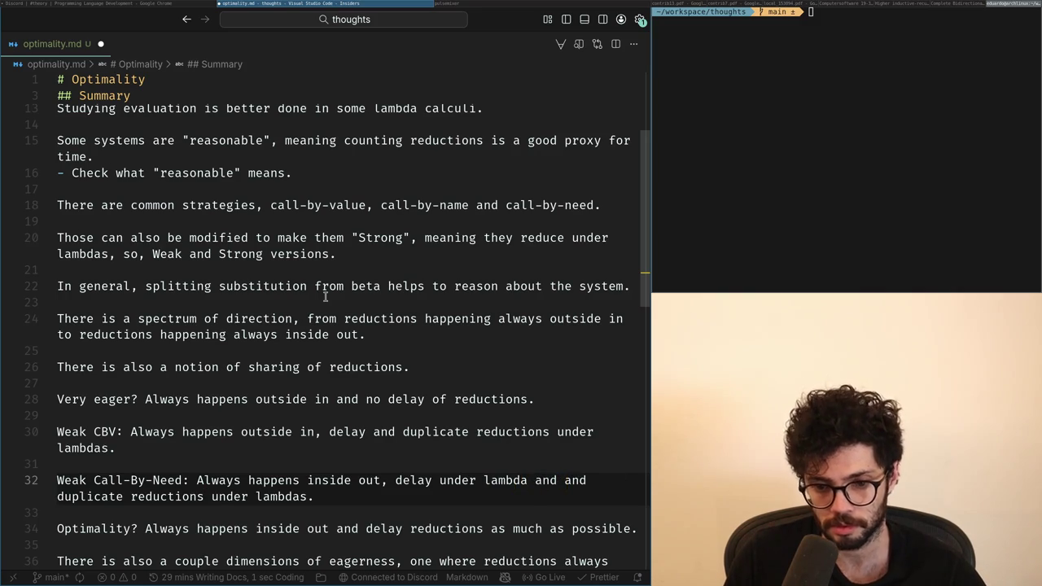
key("ctrl+BackSpace")
key("ctrl+BackSpace")
key("ctrl+BackSpace")
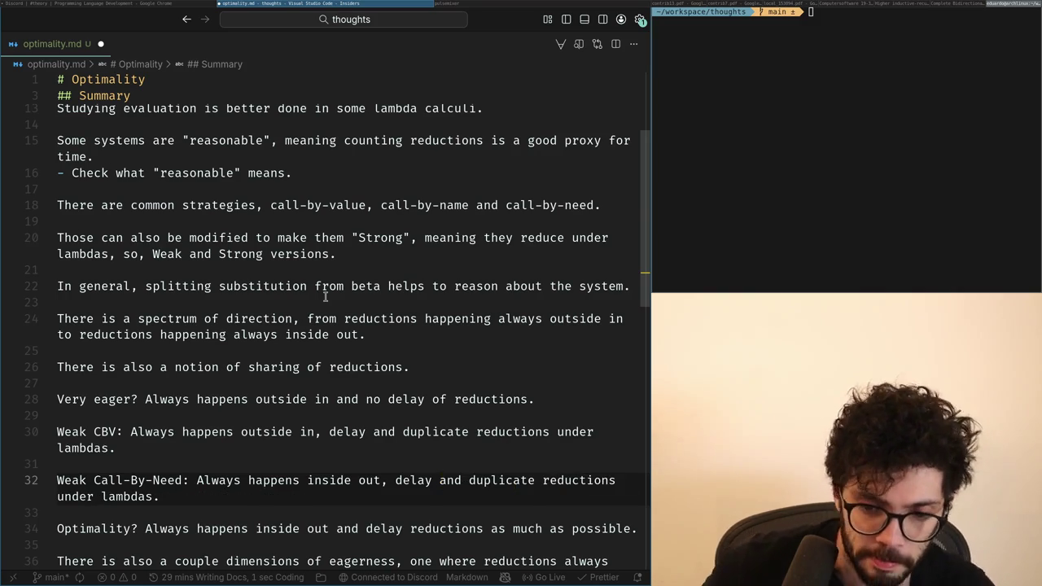
key("ctrl+z")
key("ctrl+BackSpace")
key("ctrl+BackSpace")
key("ctrl+z")
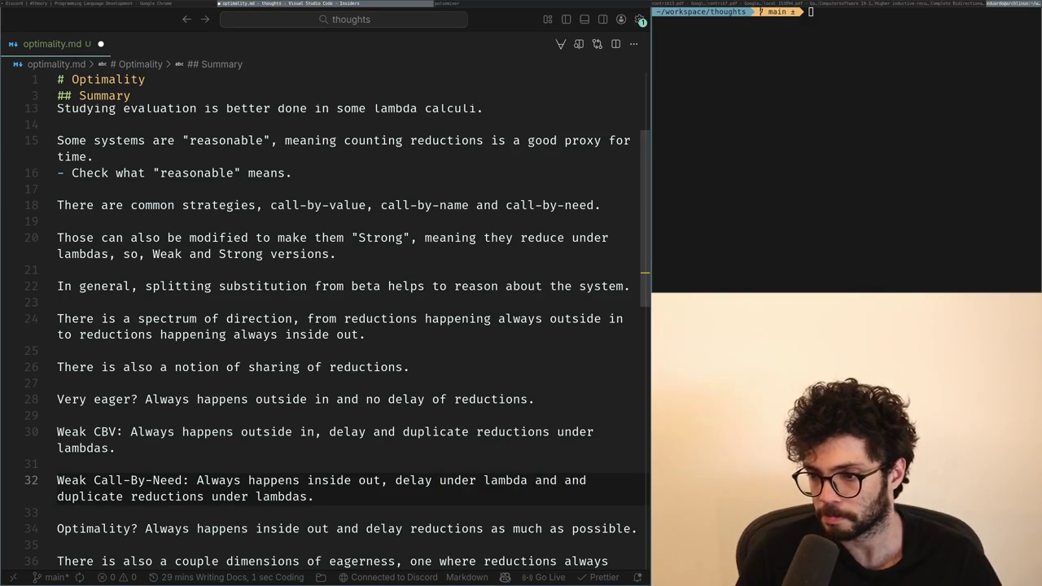
Briefly load X in a new Chrome tab, then return to the notes.
key("alt+Tab")
key("ctrl+t")
type("x.com")
key("Return")
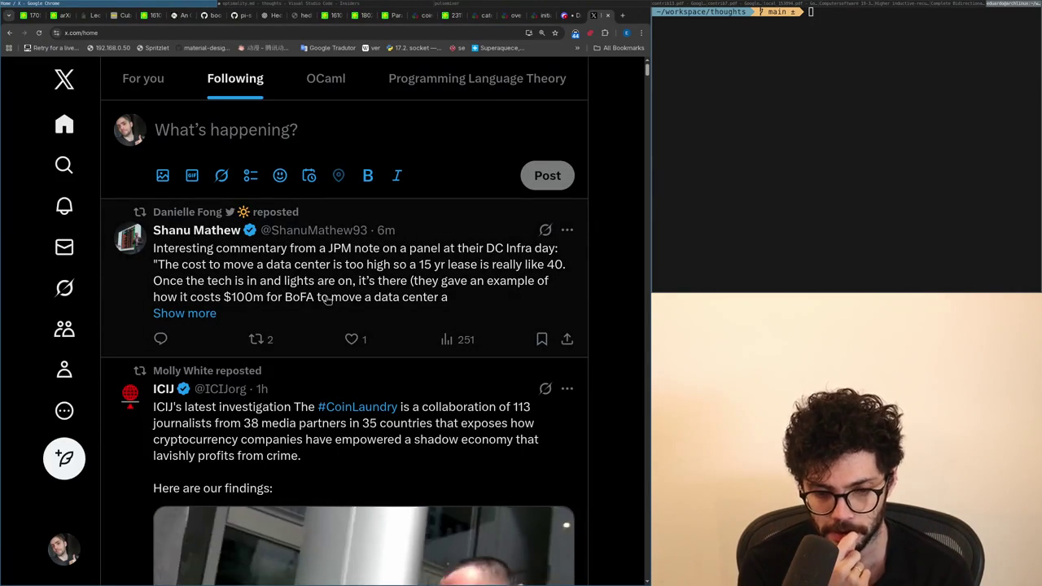
key("alt+Tab")
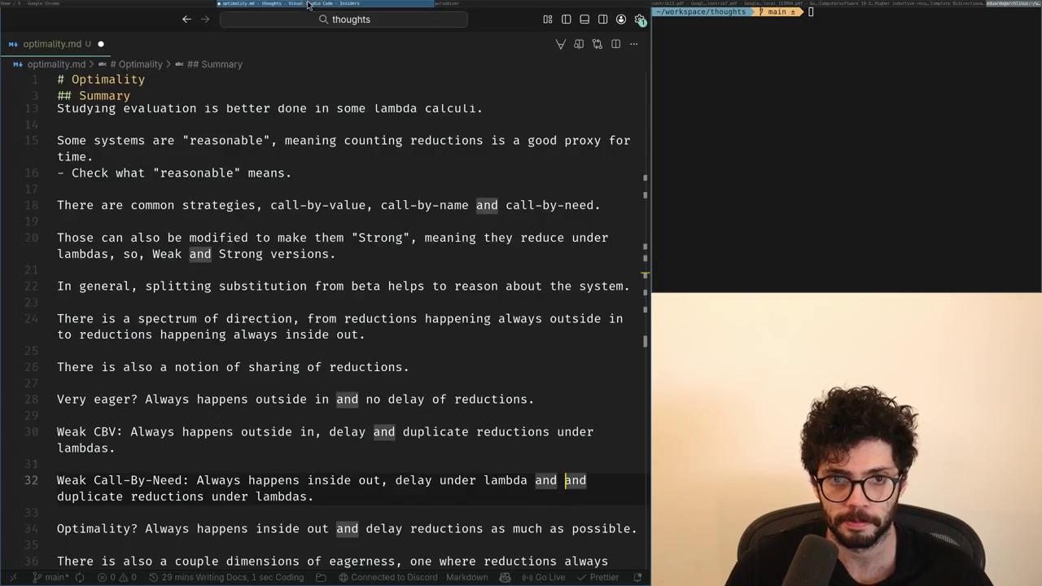
Add a new 'Weak Call-By-Need:' label line above the existing Call-By-Need note.
key("Down")
key("Down")
key("Down")
key("ctrl+Down")
key("ctrl+shift+Right")
key("ctrl+shift+Right")
key("ctrl+shift+Right")
key("ctrl+c")
key("ctrl+shift+Return")
key("ctrl+v")
key("Return")
key("Up")
key("End")
type(":")
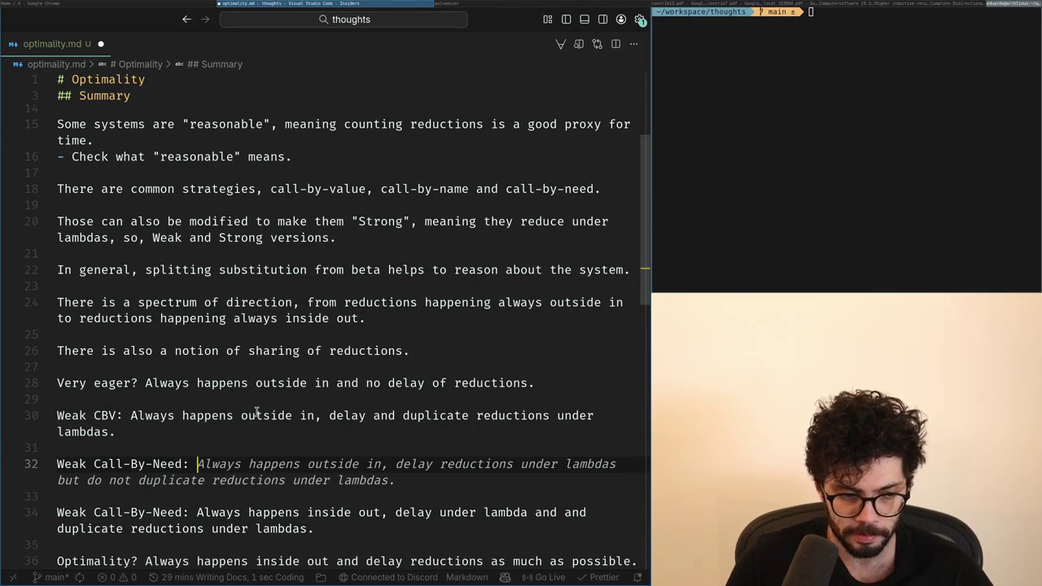
key("Escape")
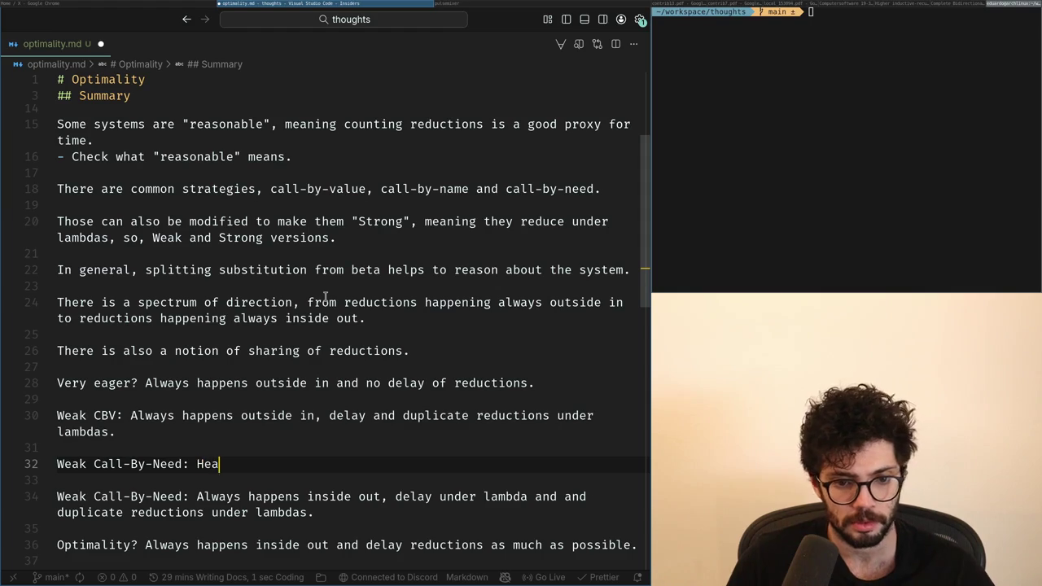
Copy the line as Weak Call-By-Name and describe it as evaluating only head.
key("ctrl+c")
key("ctrl+shift+Return")
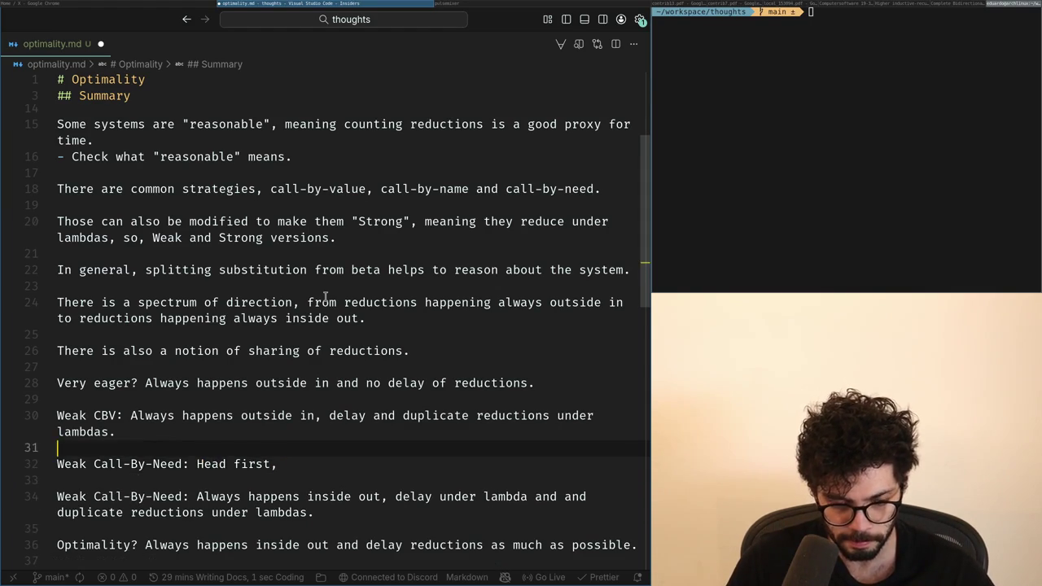
key("ctrl+v")
key("Home")
key("ctrl+Right")
key("ctrl+Right")
key("ctrl+Right")
key("ctrl+Right")
key("ctrl+Delete")
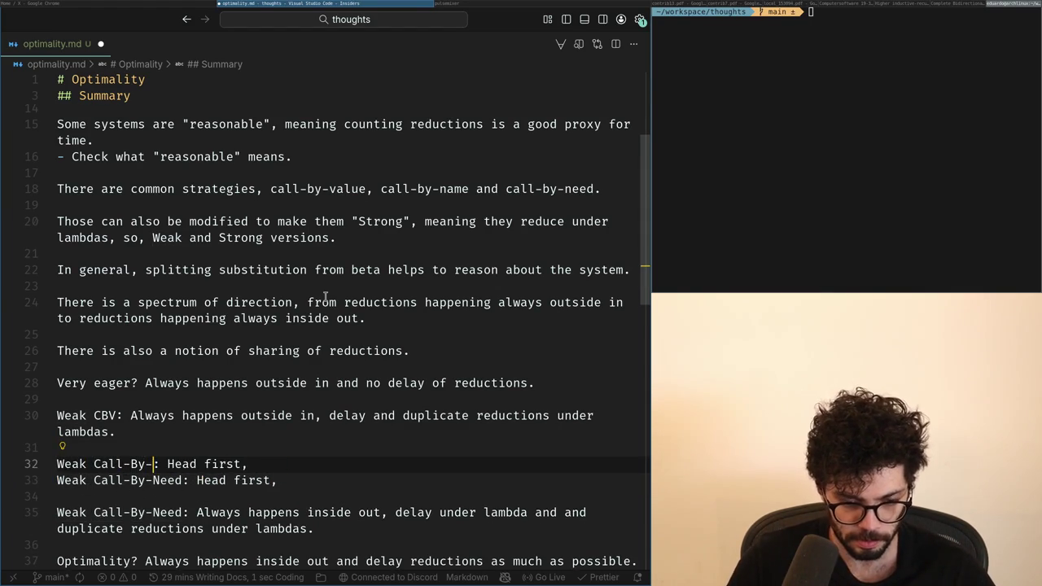
key("ctrl+shift+Left")
key("BackSpace")
key("ctrl+BackSpace")
type("Evaluate only h")
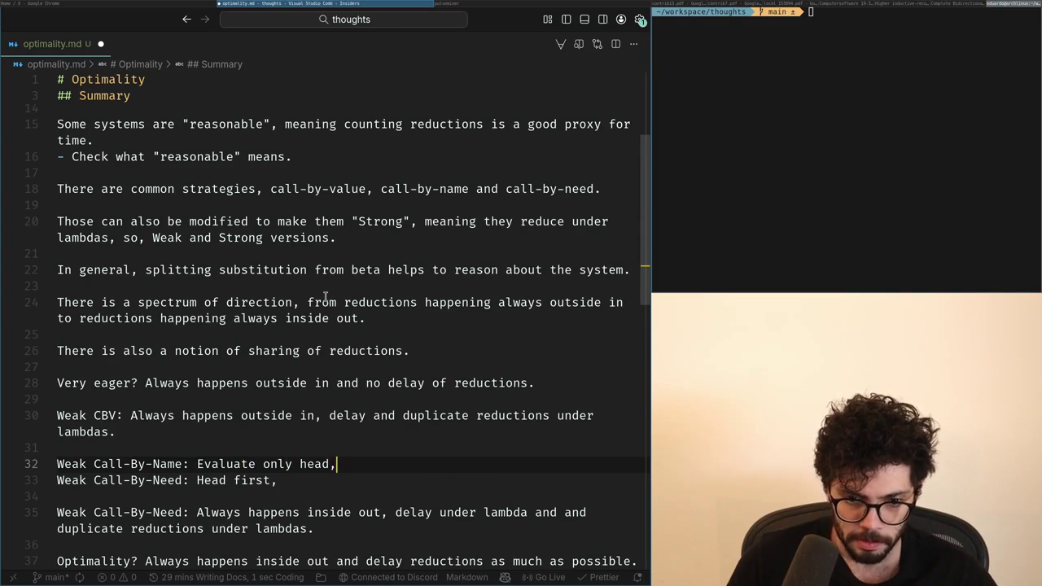
key("BackSpace")
type(".")
Replace 'Head first' on the Call-By-Need line with an 'Evaluate…' description.
key("Down")
key("BackSpace")
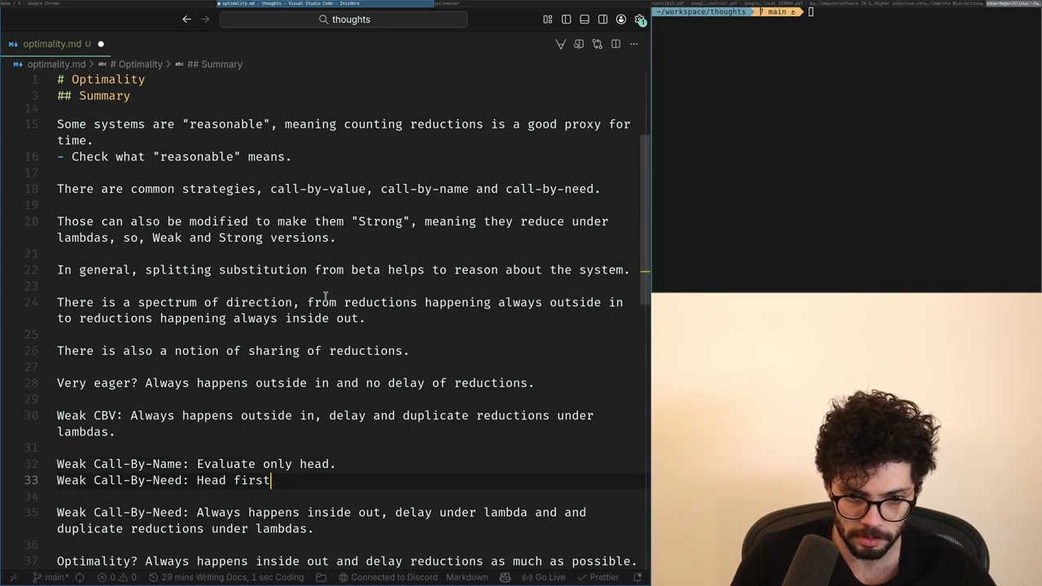
type("Head first")
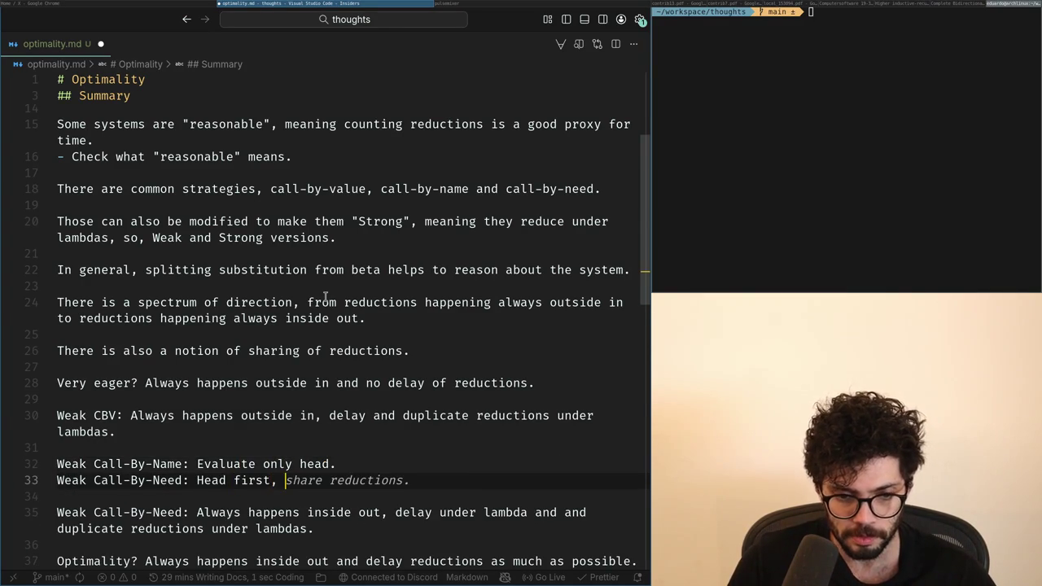
key("ctrl+BackSpace")
type("Evaluate ")
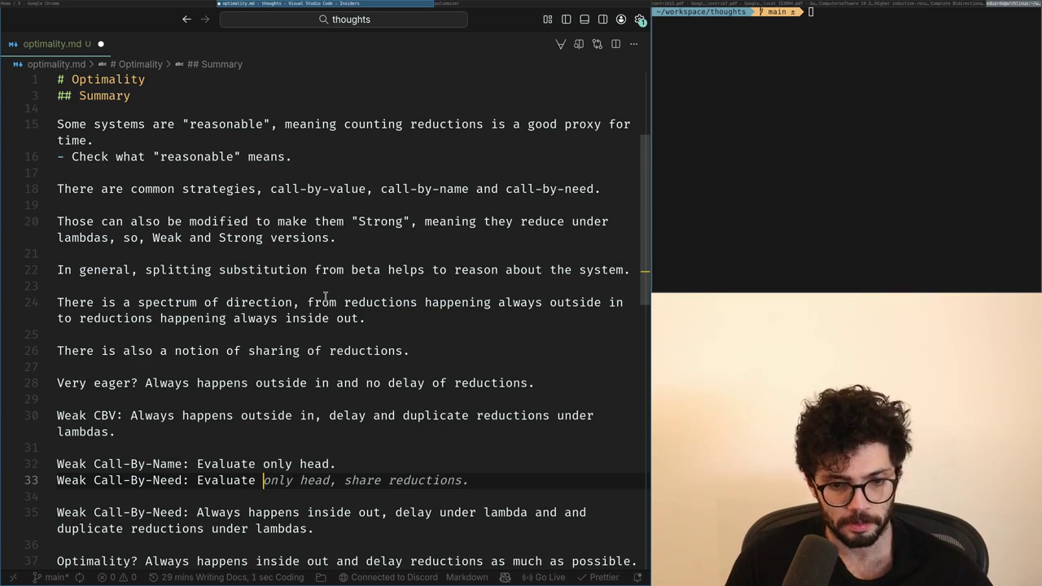
type("head and s")
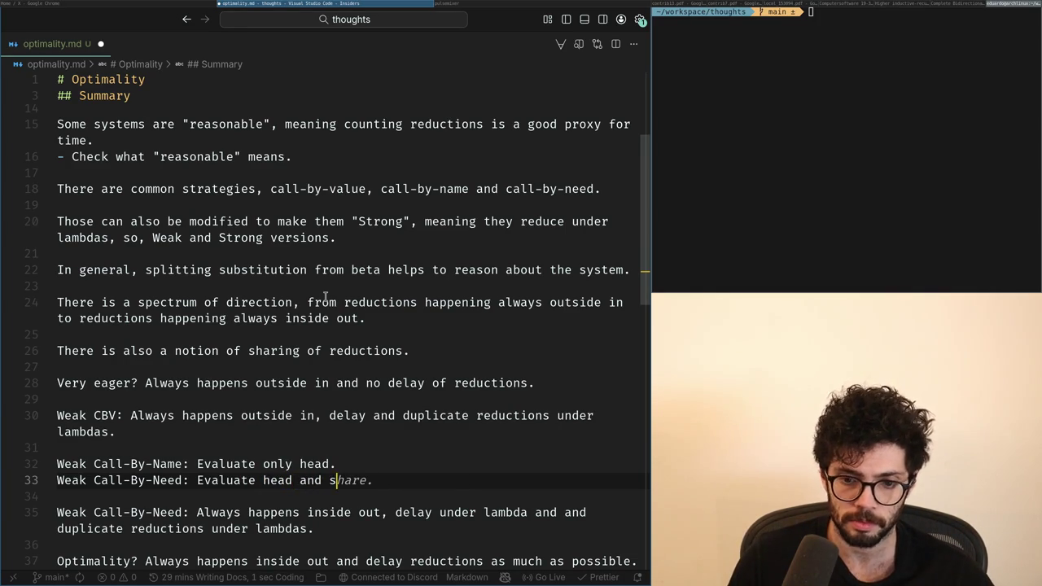
key("BackSpace")
key("BackSpace")
key("BackSpace")
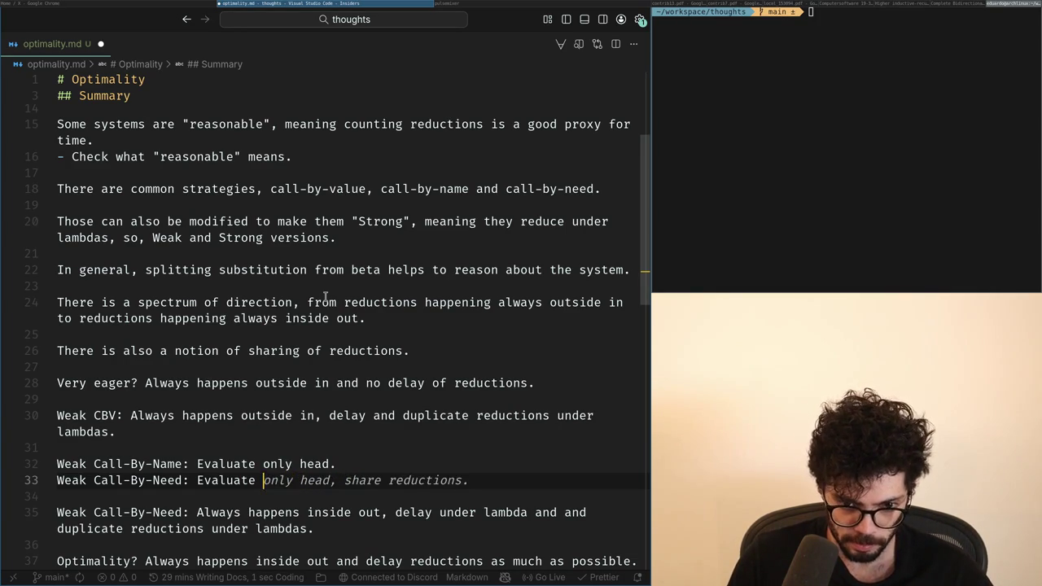
type("head,")
key("BackSpace")
type("head")
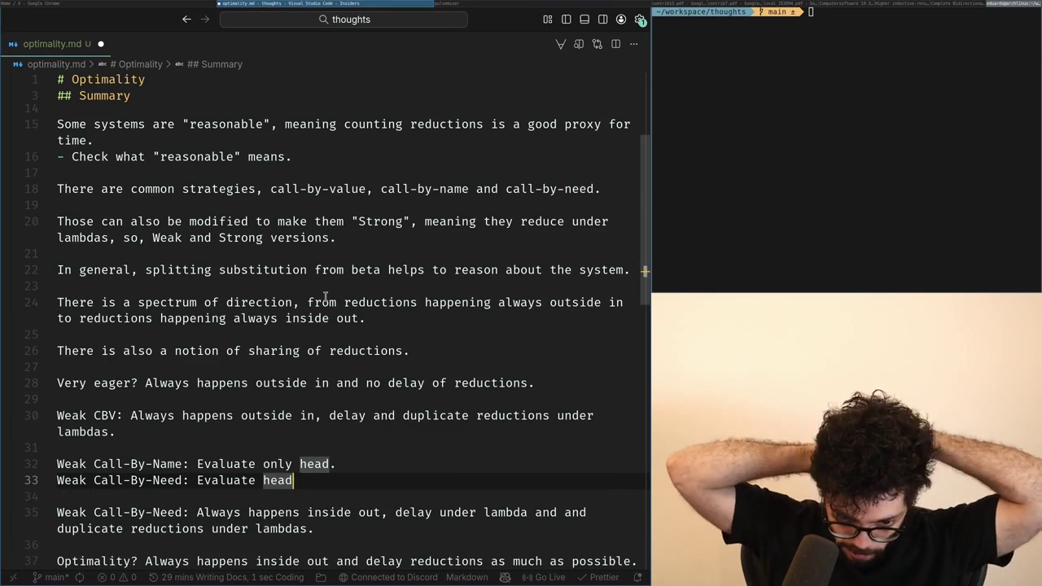
Change the Call-By-Name period to a comma and finish Call-By-Need with 'reductions under lambda'.
key("Up")
key("End")
key("BackSpace")
type(",")
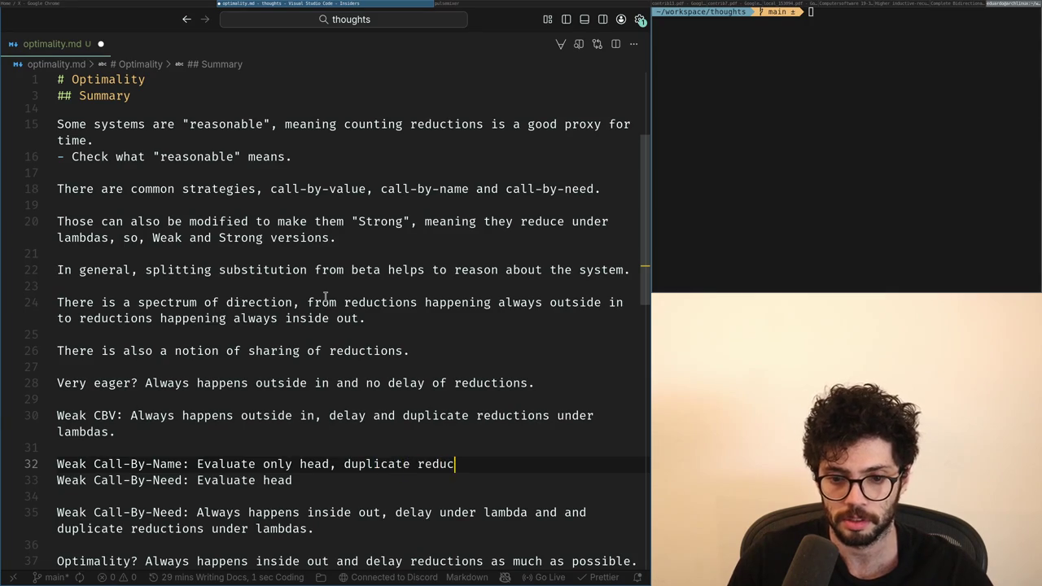
key("Down")
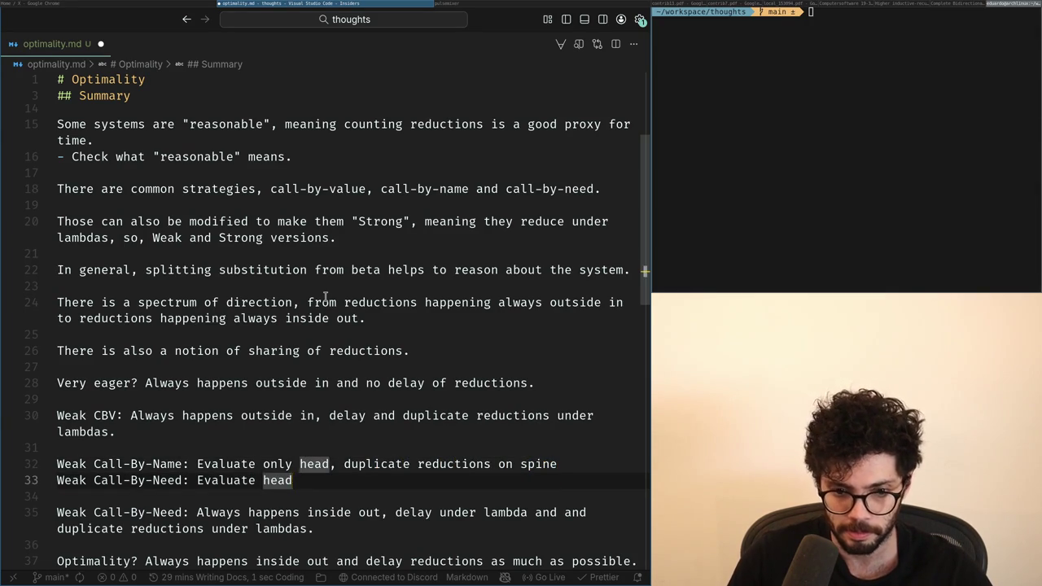
key("BackSpace")
type("r")
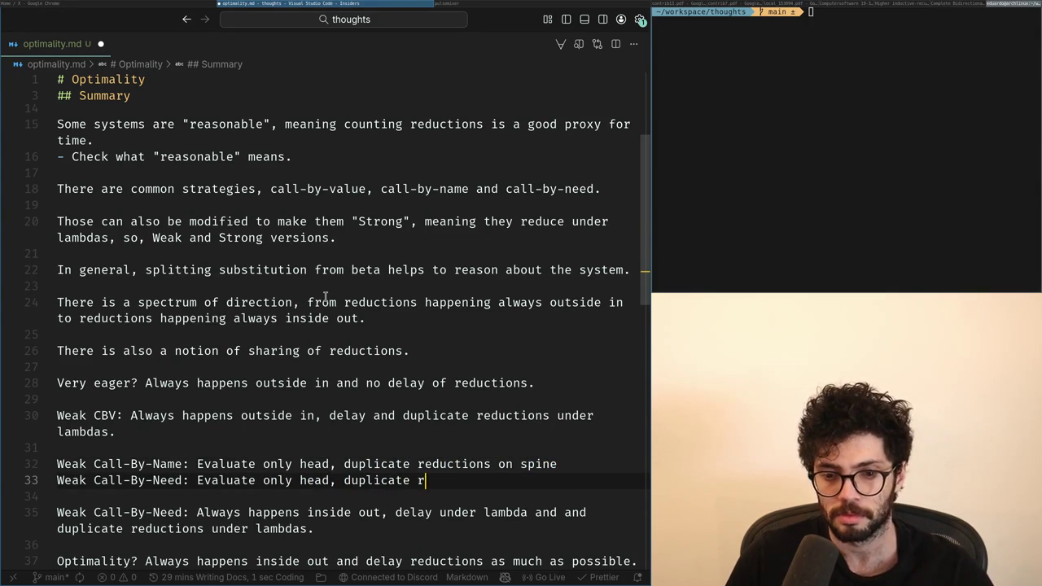
type("eductions under lambda.")
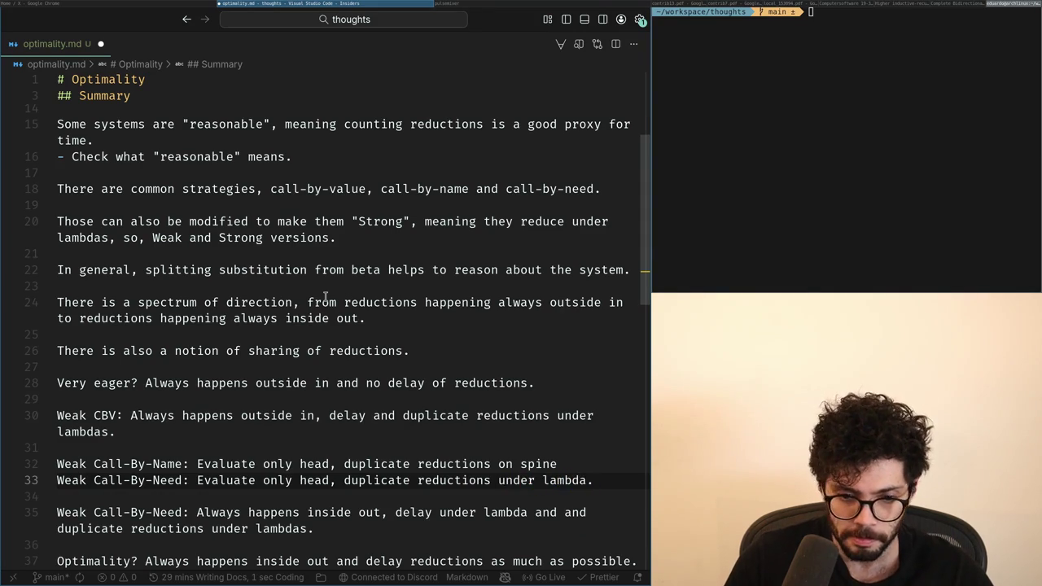
key("Return")
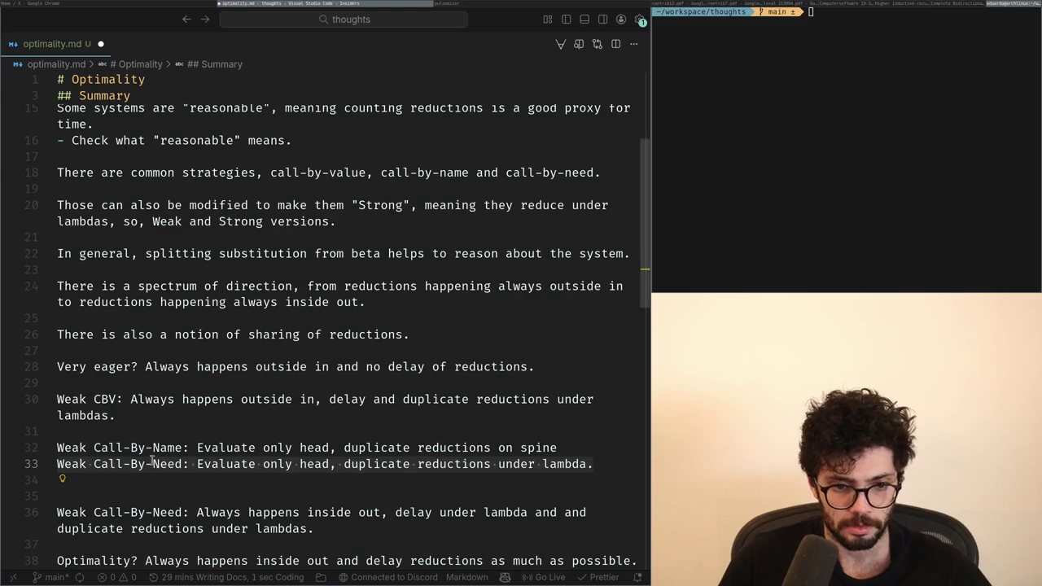
key("Home")
Duplicate the Weak Call-By-Name line, replacing 'only head' with 'everything' and removing 'on spine'.
key("Left")
key("shift+alt+Down")
key("Home")
key("Return")
key("Up")
key("Up")
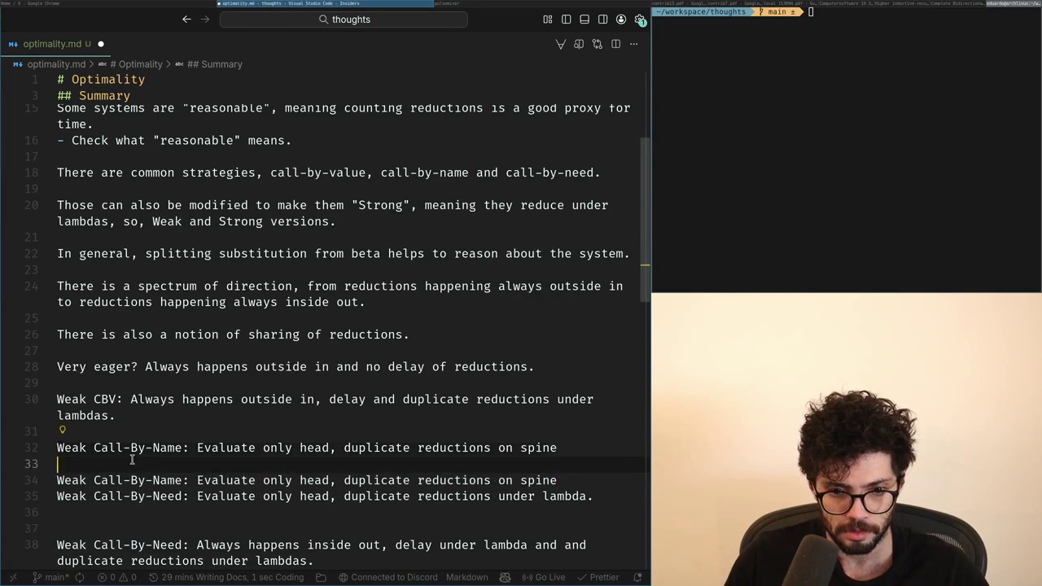
key("ctrl+Right")
key("ctrl+Right")
key("ctrl+Right")
key("ctrl+Right")
key("ctrl+Right")
key("ctrl+Right")
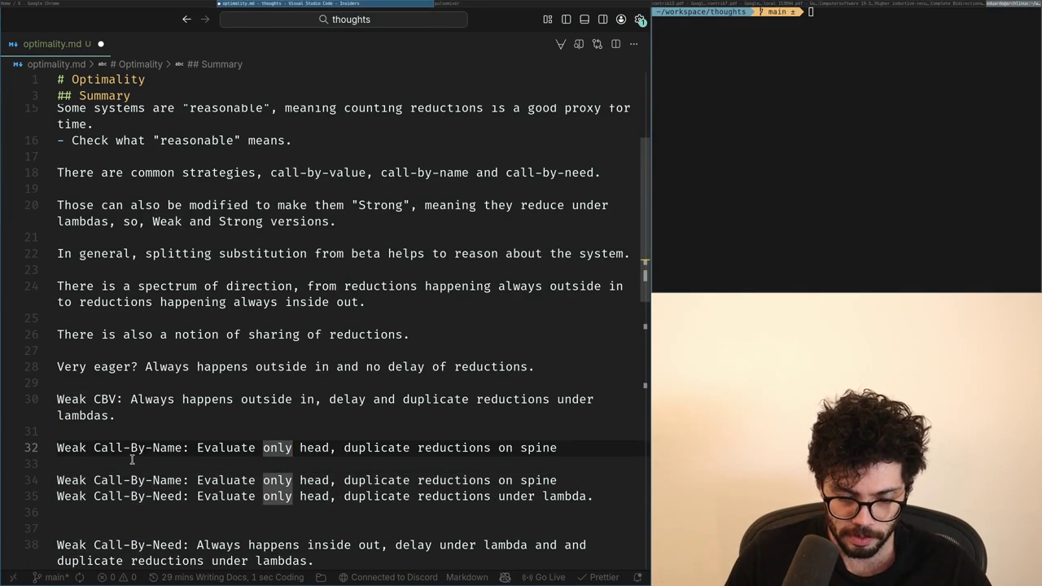
key("ctrl+BackSpace")
key("ctrl+shift+Right")
type("everything")
key("ctrl+Right")
key("ctrl+Right")
key("ctrl+Right")
key("ctrl+Right")
key("ctrl+BackSpace")
key("ctrl+BackSpace")
key("Down")
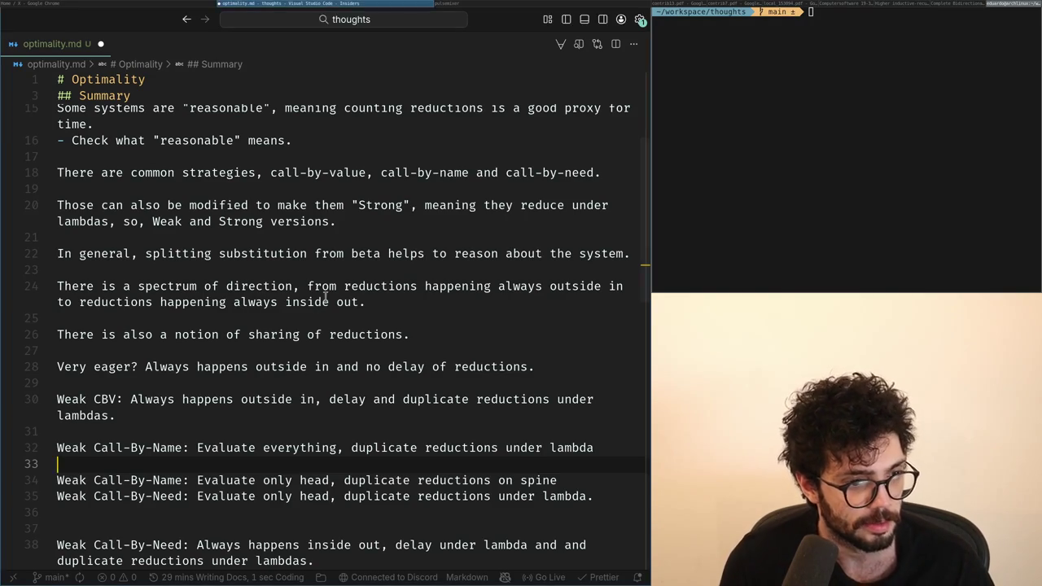
Briefly check the X feed in another window, then return to the editor.
key("super+Left")
scroll(327, 301, "down", 5)
scroll(327, 301, "up", 5)
key("alt+Tab")
Rename the copied strategy from Weak Call-By-Name to Weak Call-By-Value.
key("Up")
key("Home")
key("ctrl+Right")
key("ctrl+Right")
key("ctrl+Right")
key("ctrl+BackSpace")
type("Value")
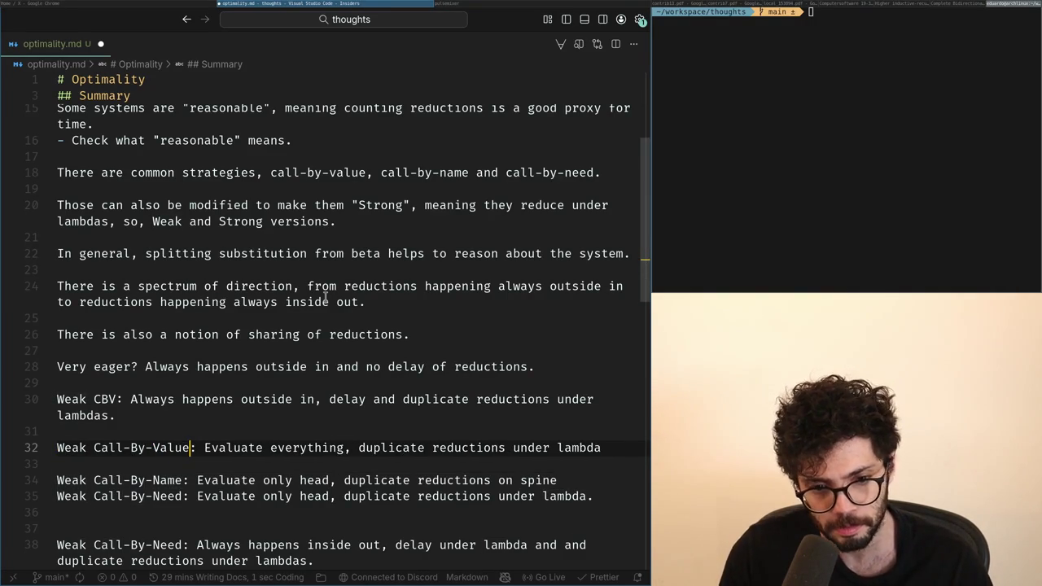
key("ctrl+Right")
key("Down")
key("Down")
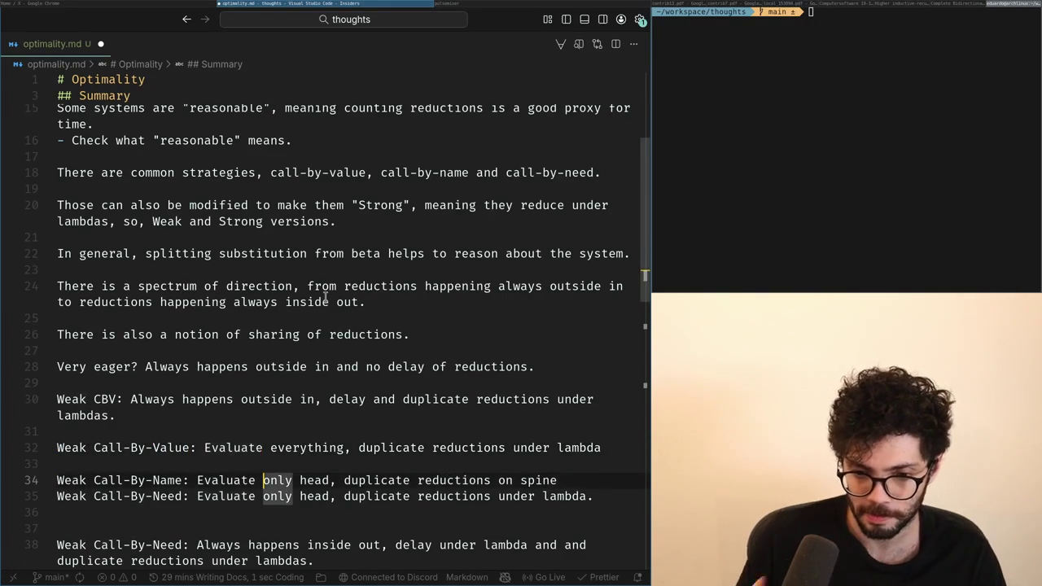
Change 'duplicate' to 'share' on the Weak Call-By-Need line.
key("Down")
key("ctrl+Right")
key("ctrl+Right")
key("ctrl+shift+Right")
key("ctrl+shift+Right")
key("ctrl+shift+Right")
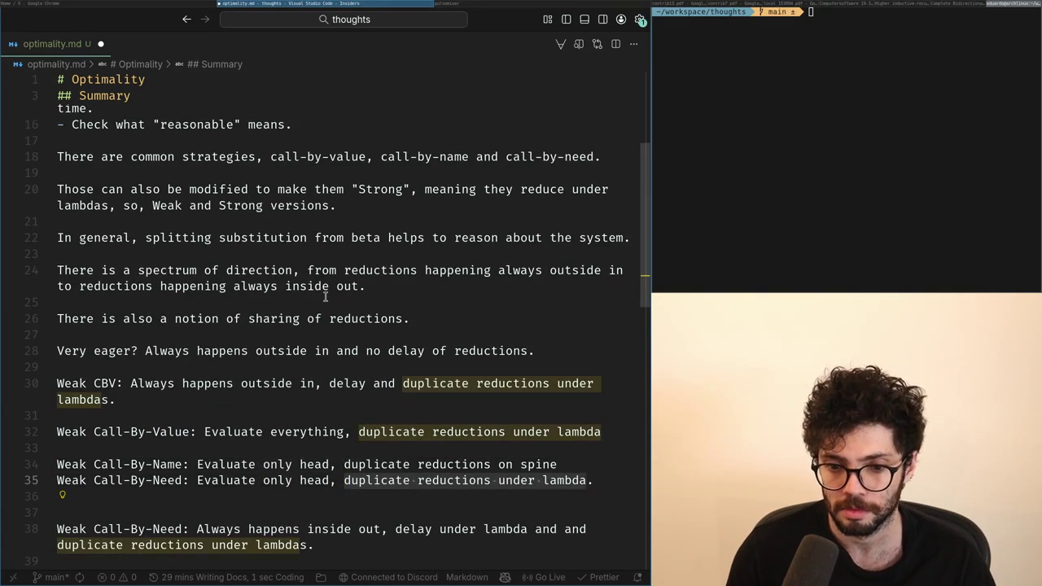
key("ctrl+shift+Left")
key("ctrl+shift+Left")
key("ctrl+shift+Left")
type("share")
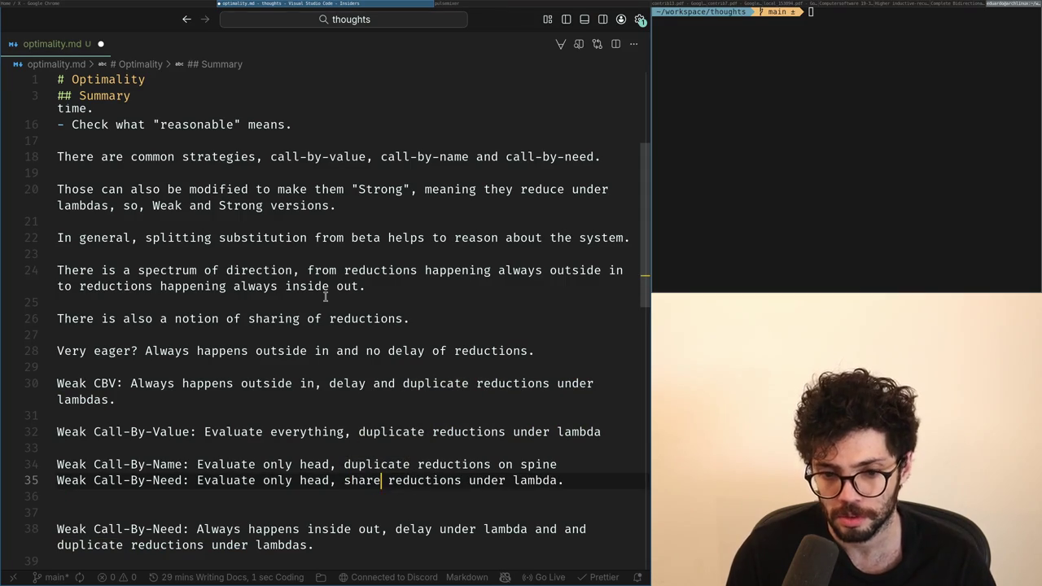
key("ctrl+Left")
key("Up")
key("Up")
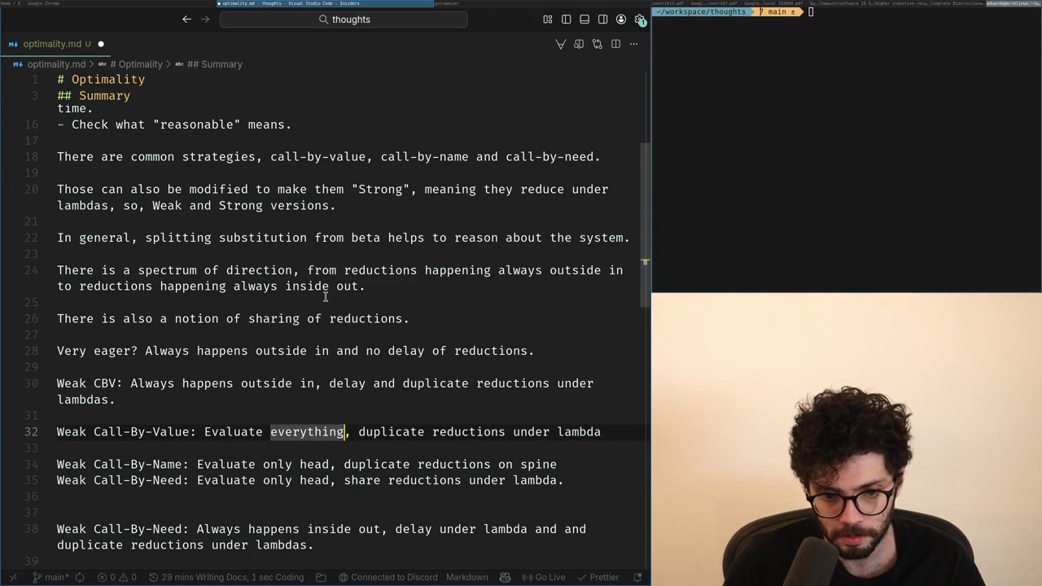
Start replacing 'duplicate' on the Call-By-Value line, then undo the change.
key("ctrl+Left")
key("ctrl+Right")
key("ctrl+Right")
key("ctrl+Right")
key("ctrl+shift+Left")
type("s")
key("ctrl+z")
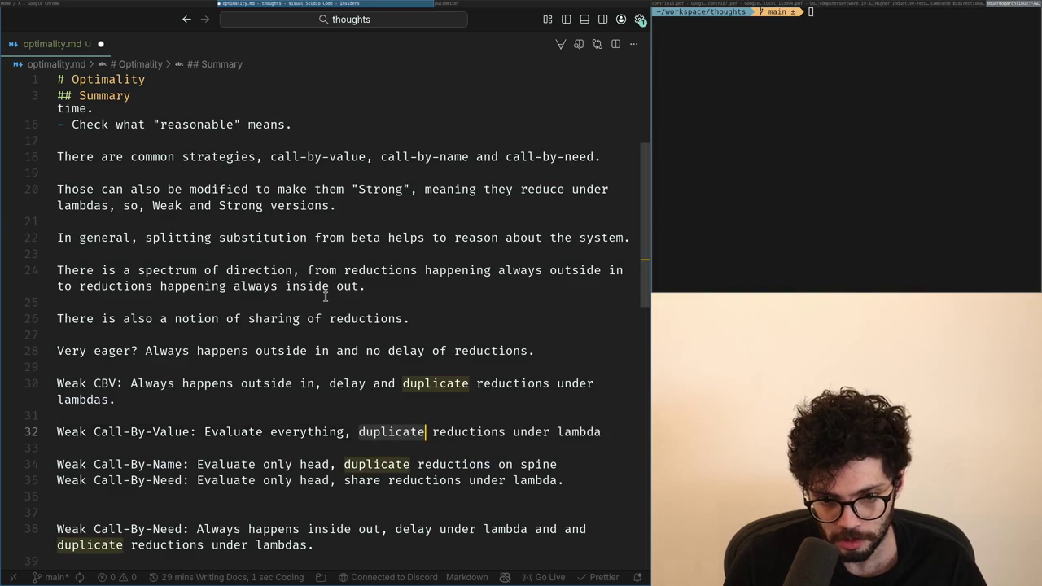
key("Right")
key("ctrl+Right")
key("ctrl+Right")
key("ctrl+Right")
key("ctrl+Left")
key("ctrl+Left")
key("ctrl+Left")
key("ctrl+Left")
key("ctrl+Left")
key("ctrl+shift+Right")
Review the weak strategy lines and insert a blank line above Weak Call-By-Value.
key("Down")
key("Down")
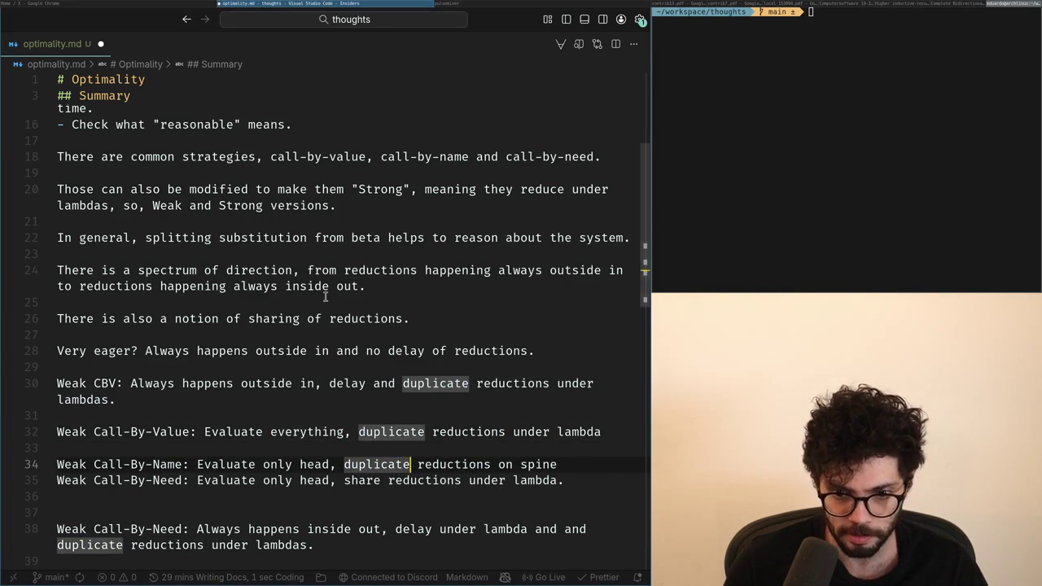
key("Down")
key("ctrl+Left")
key("ctrl+Left")
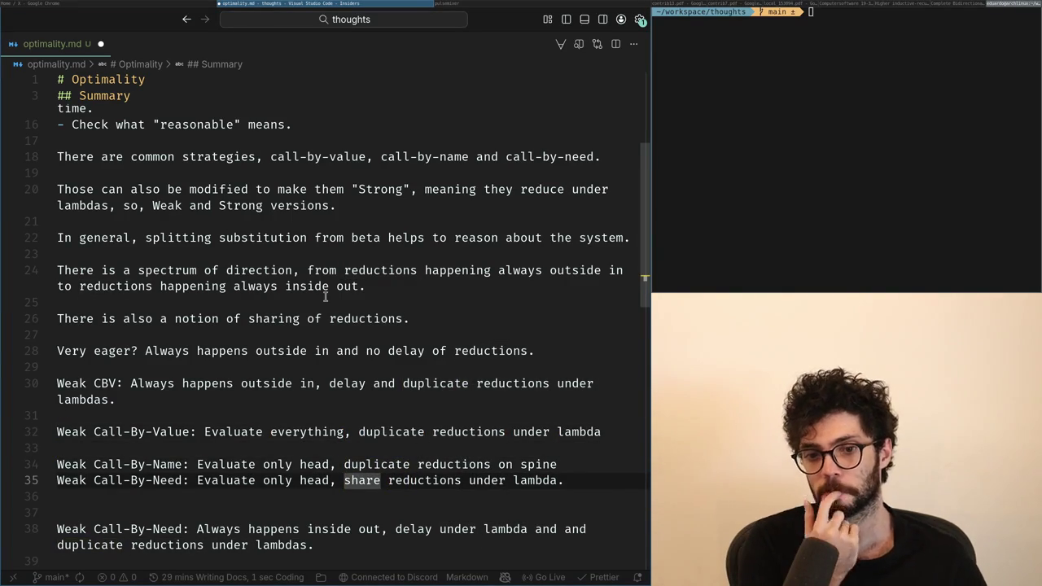
key("Up")
key("Up")
key("Up")
key("ctrl+shift+Return")
key("Down")
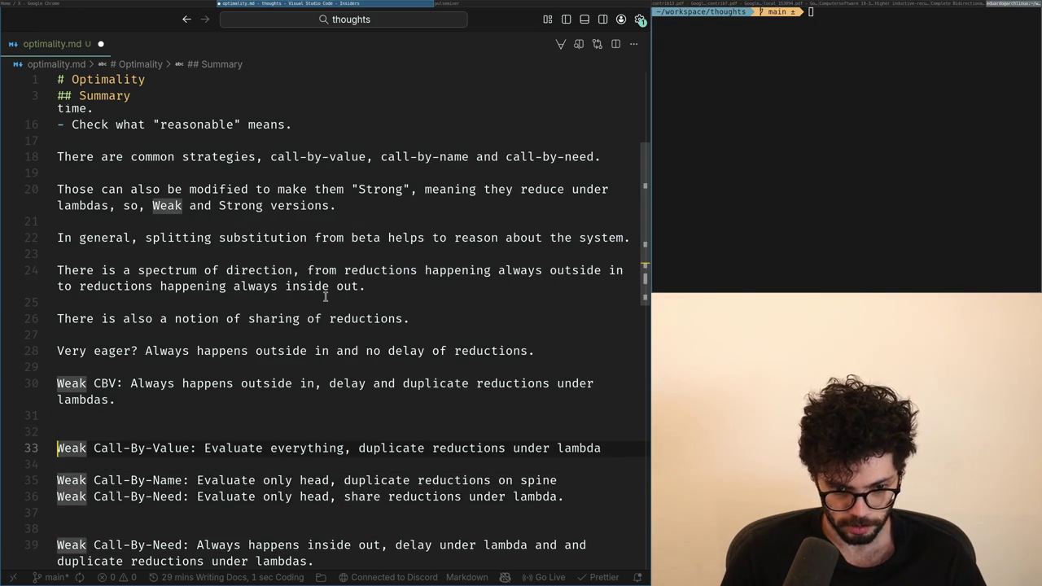
Remove the blank line between Value and Name, and add a new line above the strategies.
key("Down")
key("BackSpace")
key("Up")
key("ctrl+shift+Return")
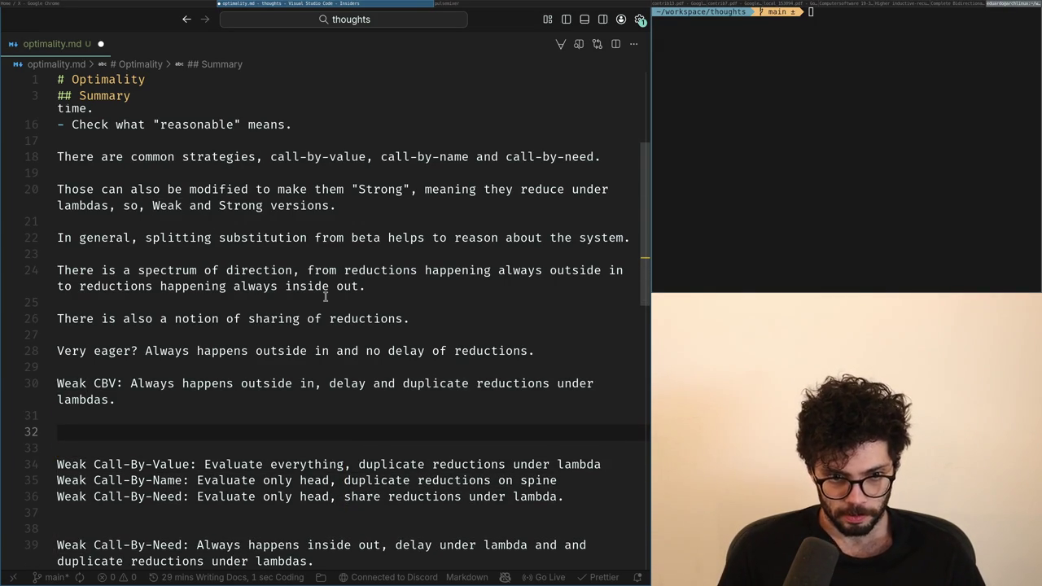
key("BackSpace")
key("Return")
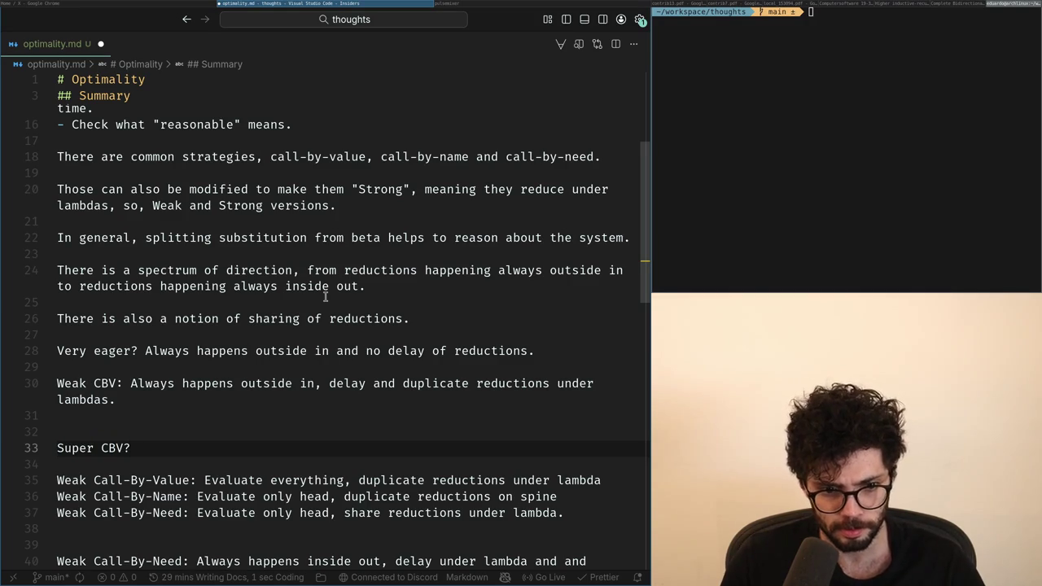
Write the Strong CBV line as 'Evaluate everything, share', dropping the suggested 'all'.
scroll(325, 296, "up", 5)
scroll(325, 297, "down", 4)
key("ctrl+Left")
key("ctrl+Left")
key("ctrl+BackSpace")
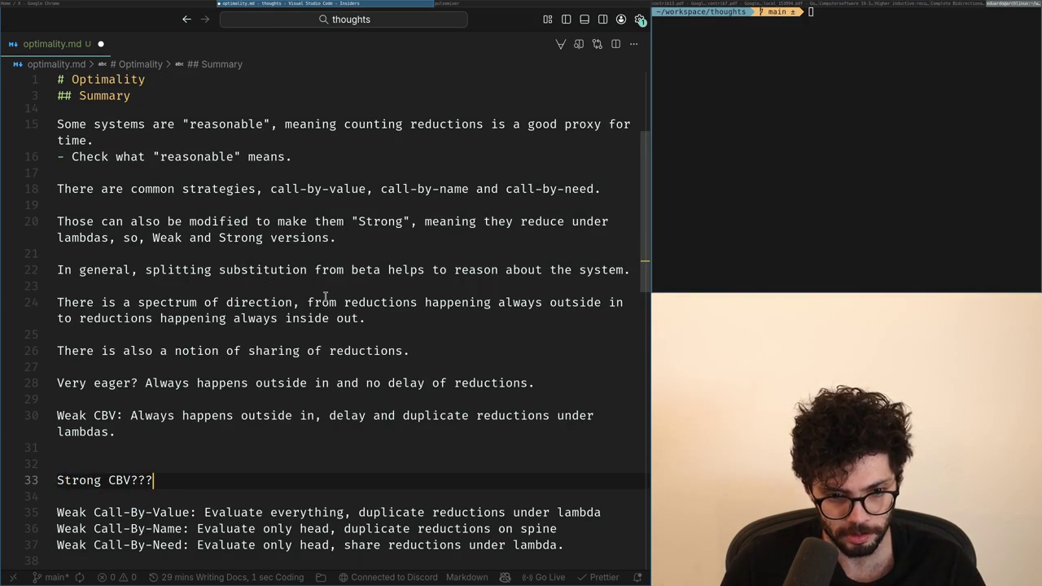
type(" Evaluate ever")
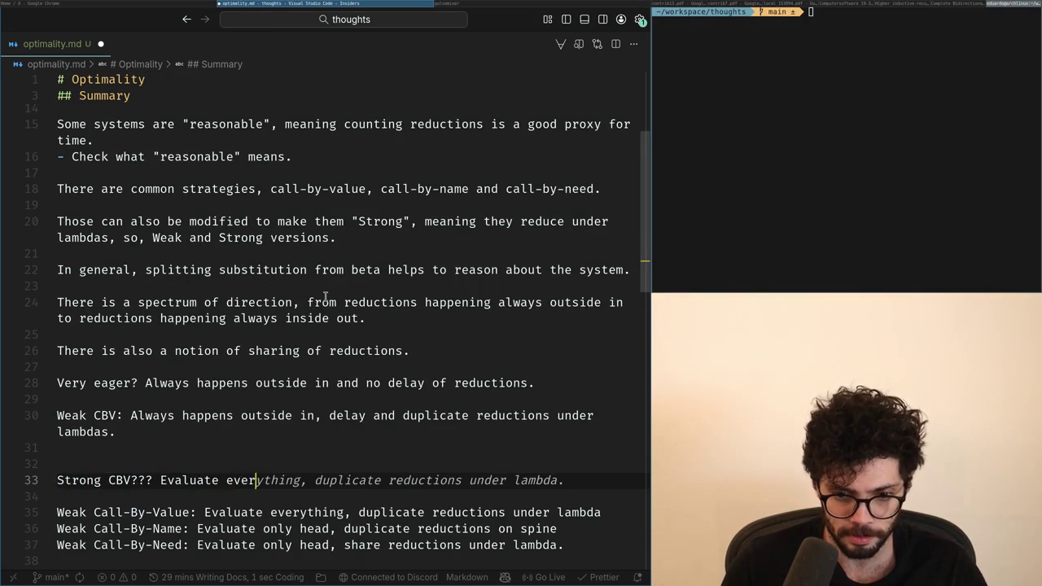
type("ything, neve")
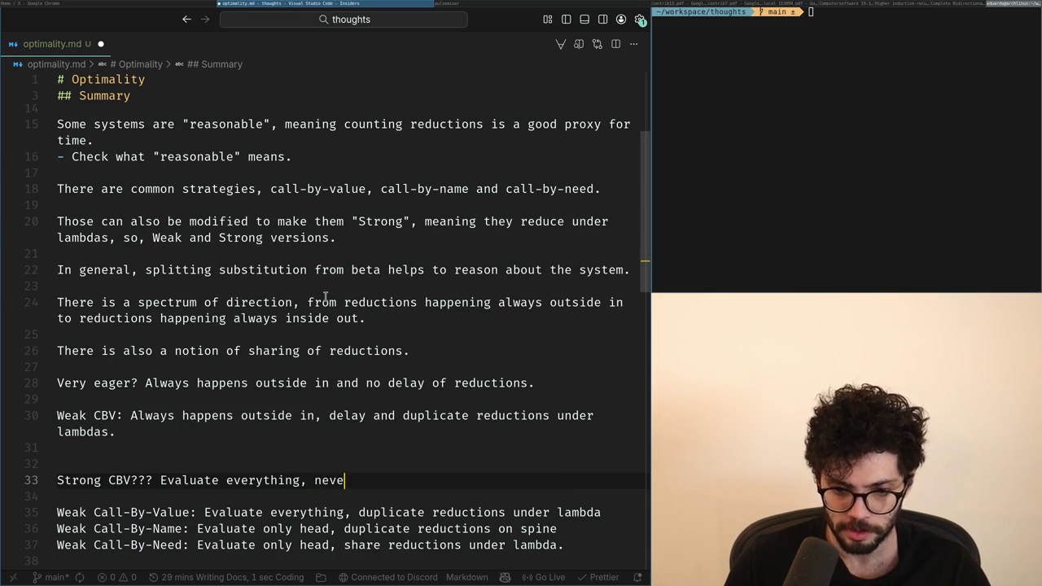
key("BackSpace")
key("BackSpace")
key("BackSpace")
key("BackSpace")
type("share ")
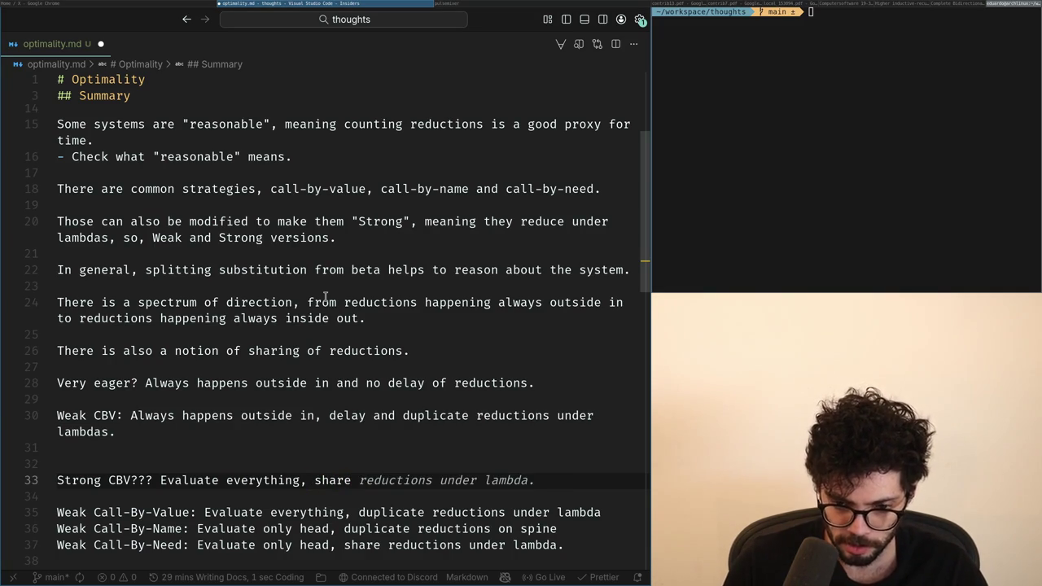
type("a")
key("BackSpace")
key("BackSpace")
key("BackSpace")
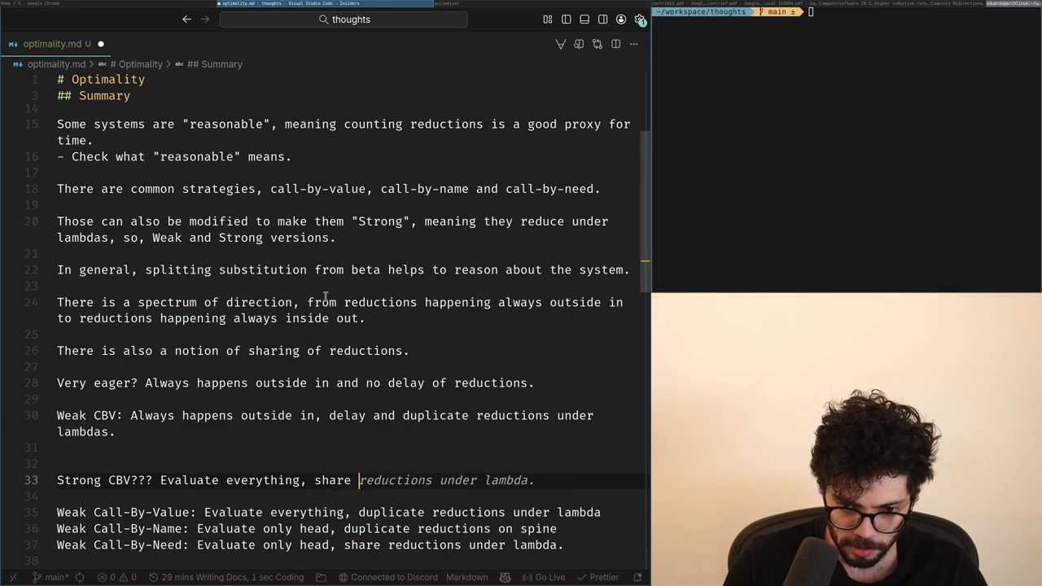
key("Escape")
scroll(325, 298, "down", 1)
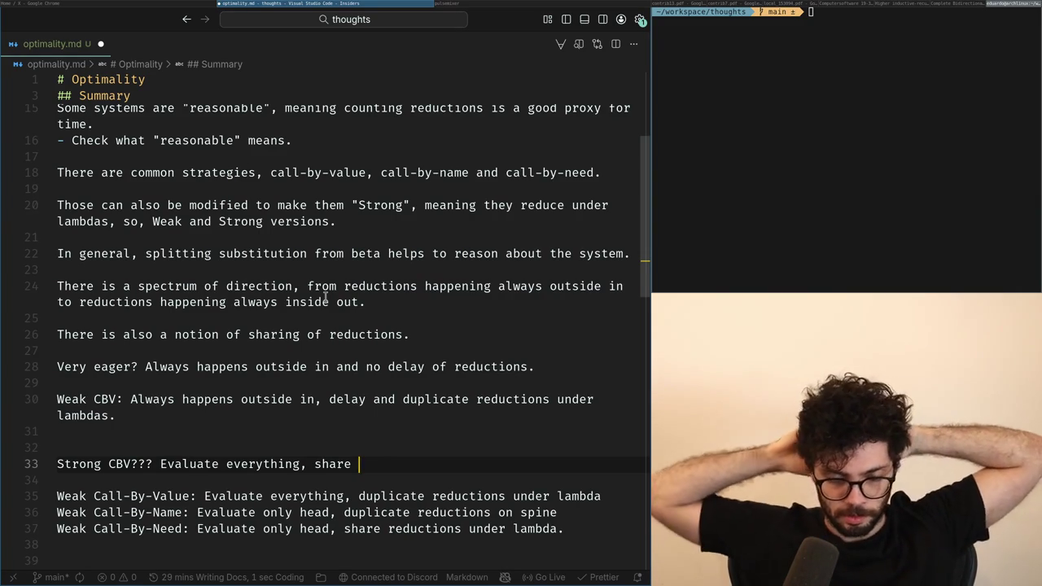
Remove the blank line under Strong CBV and set Weak Call-By-Need apart with a blank line.
key("Down")
key("BackSpace")
key("Down")
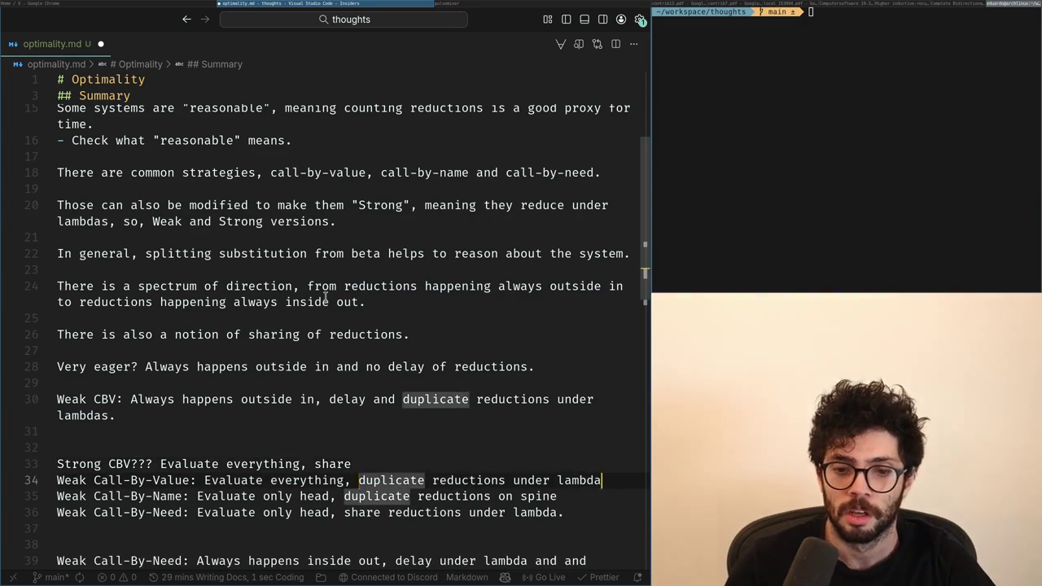
key("Down")
key("End")
key("Return")
End the Strong CBV line at 'Evaluate everything.' without the share clause.
key("Down")
key("ctrl+Right")
key("ctrl+Right")
key("ctrl+Right")
key("ctrl+Right")
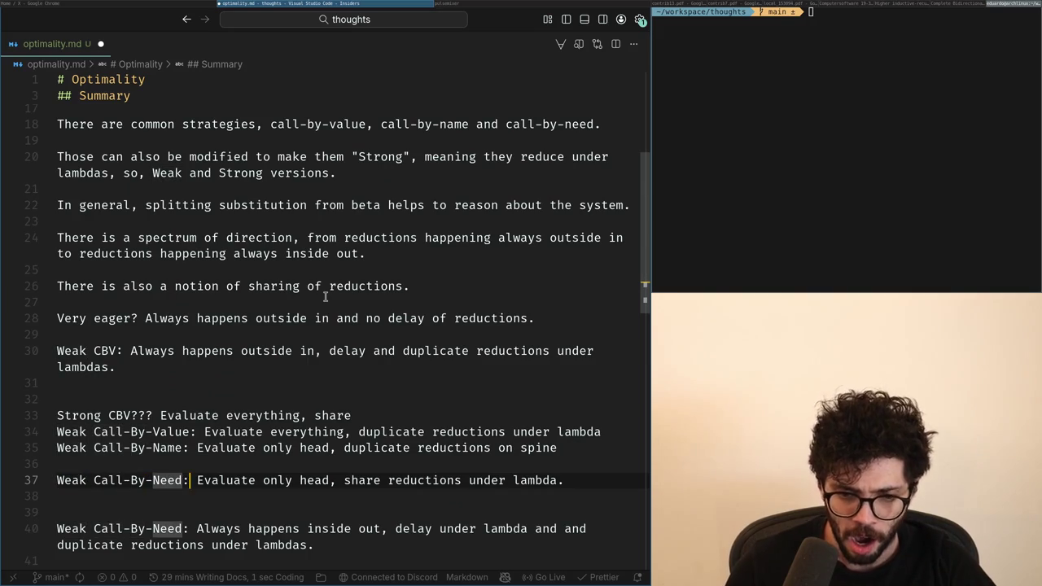
key("ctrl+Right")
key("ctrl+Right")
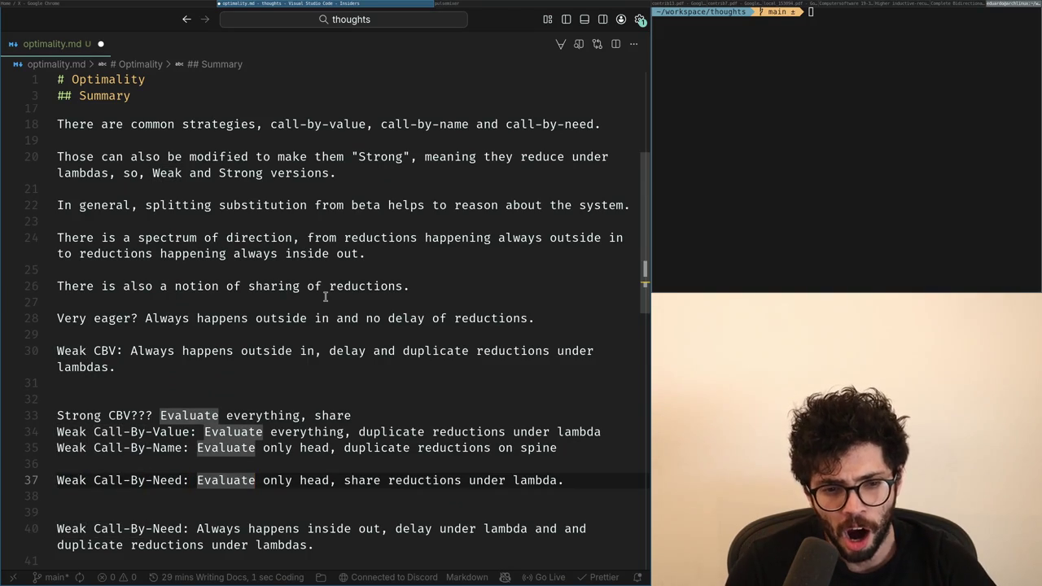
key("Up")
key("Up")
key("Up")
key("Up")
key("End")
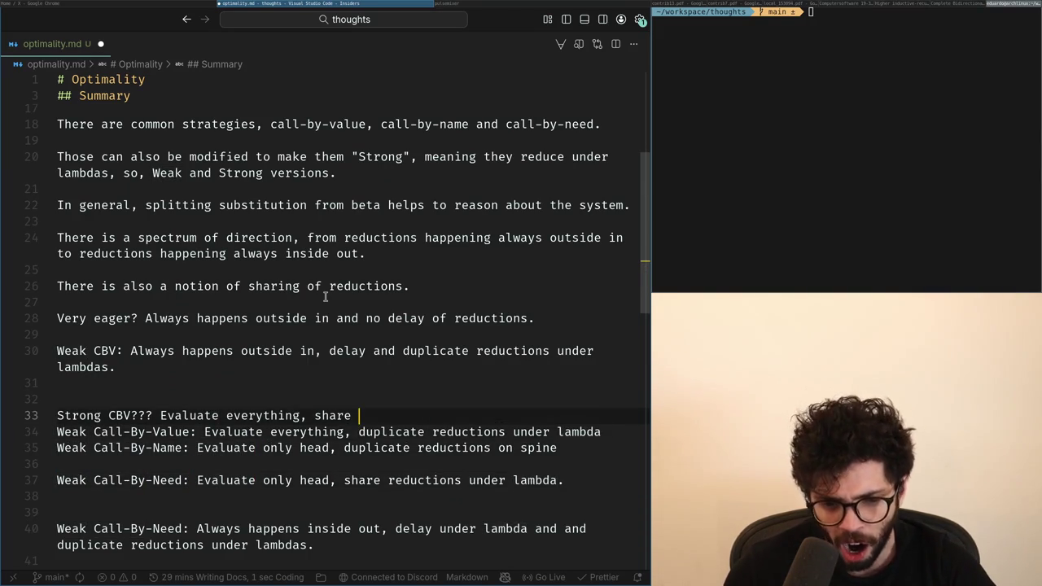
type(".")
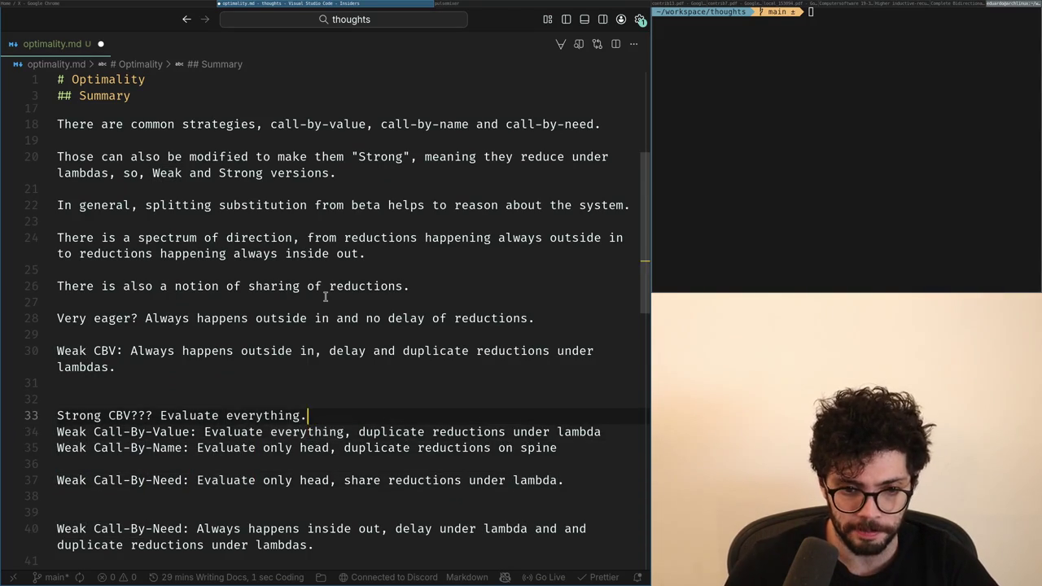
Step through the words of lines 34 and 35 to compare the weak strategy descriptions.
key("Down")
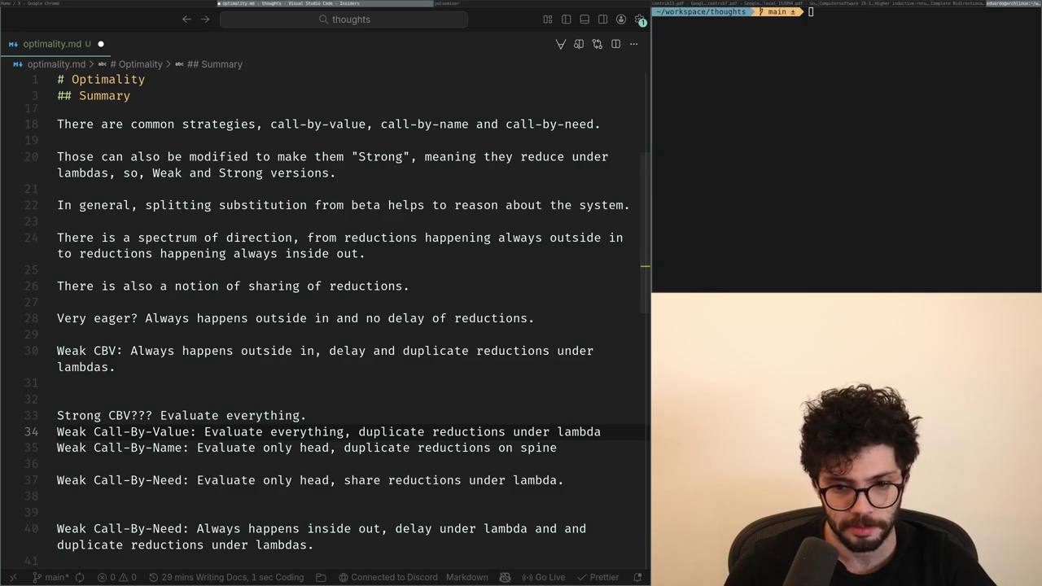
key("ctrl+Right")
key("ctrl+Right")
key("ctrl+Left")
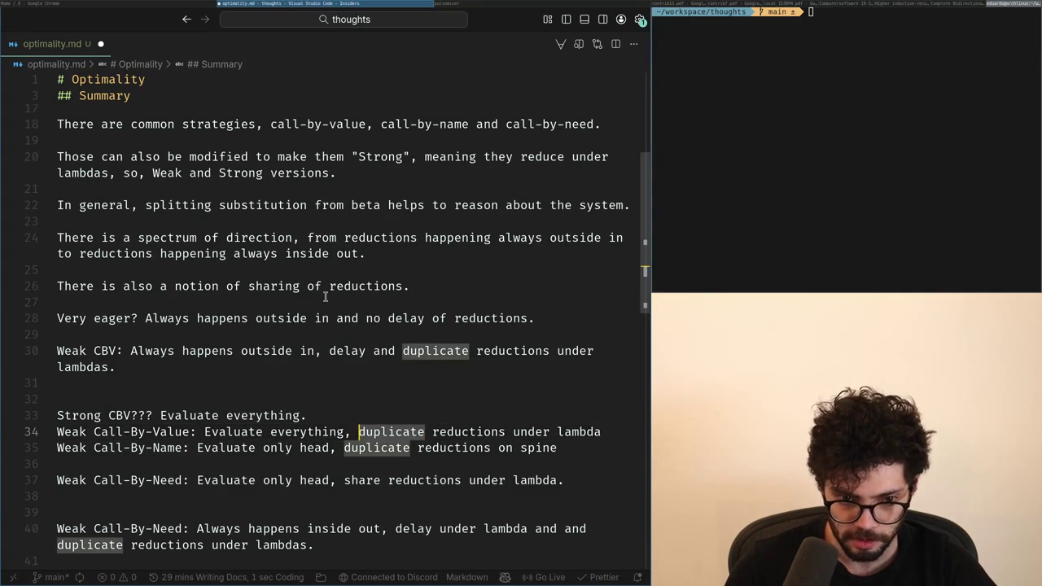
key("Down")
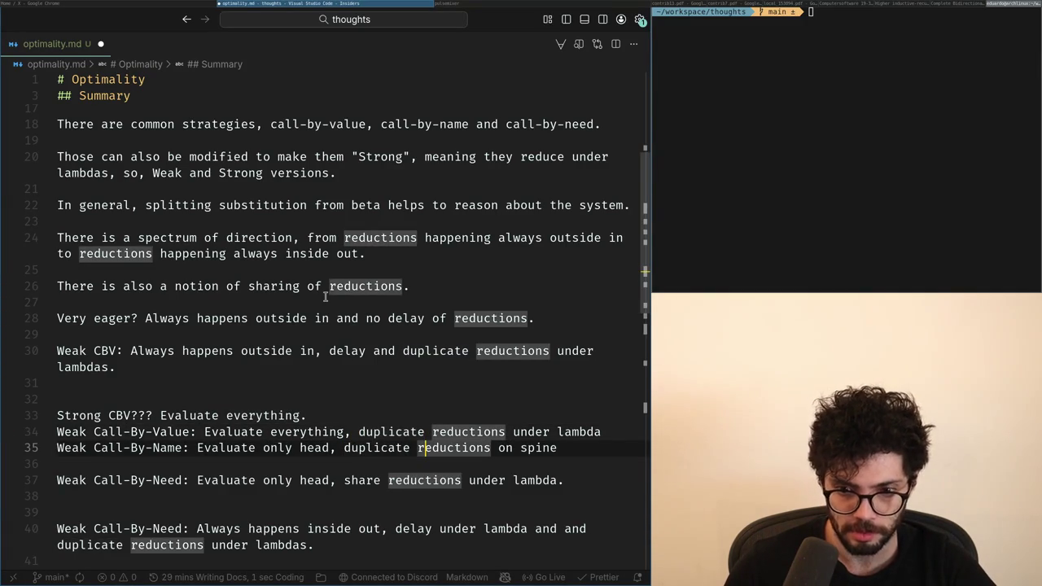
key("Up")
key("ctrl+Right")
key("ctrl+Right")
key("ctrl+Right")
key("Down")
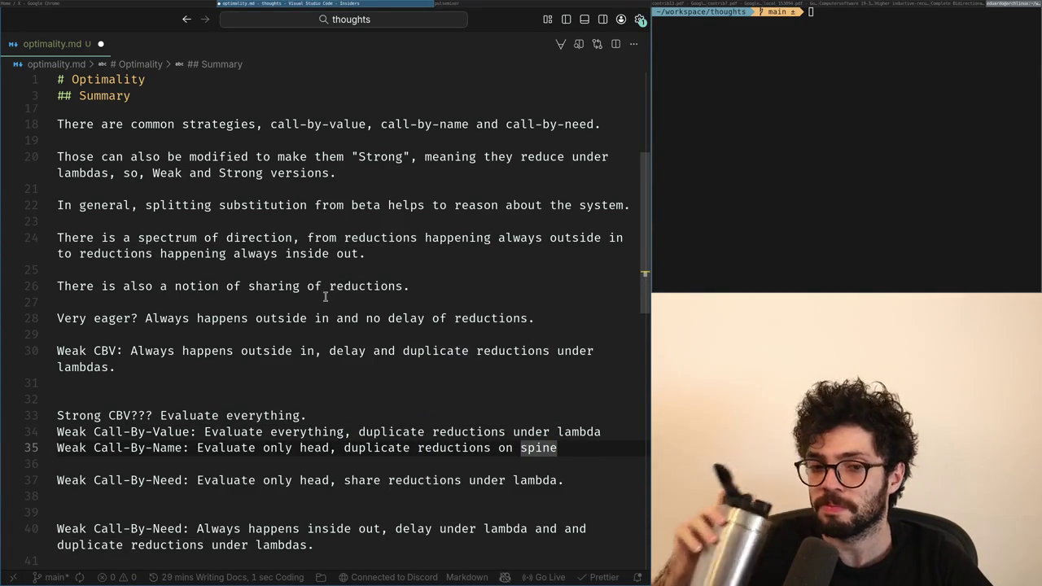
key("Up")
key("Down")
key("Home")
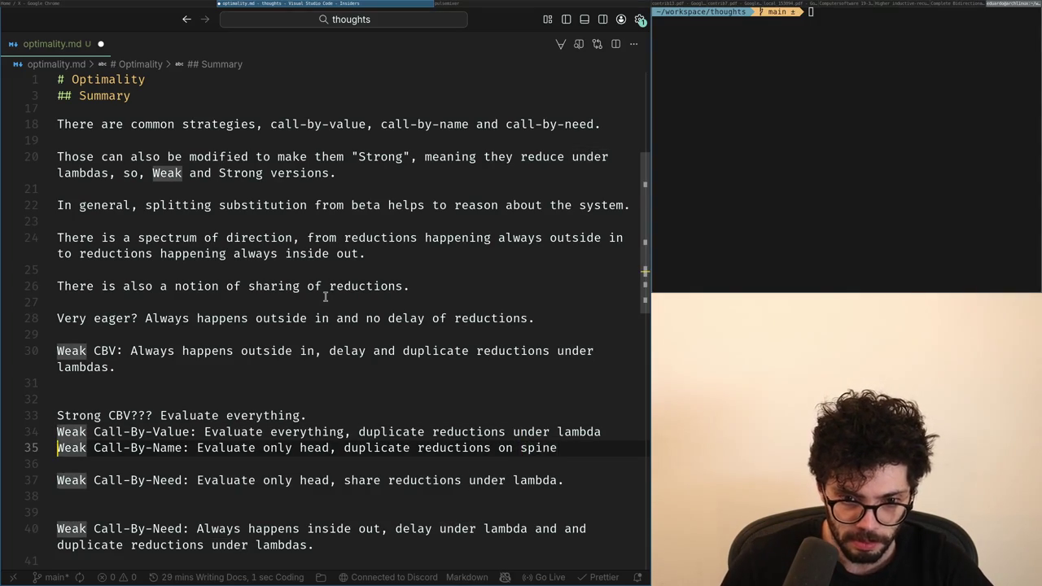
key("ctrl+Right")
key("ctrl+Right")
key("ctrl+Right")
key("ctrl+Right")
key("ctrl+Right")
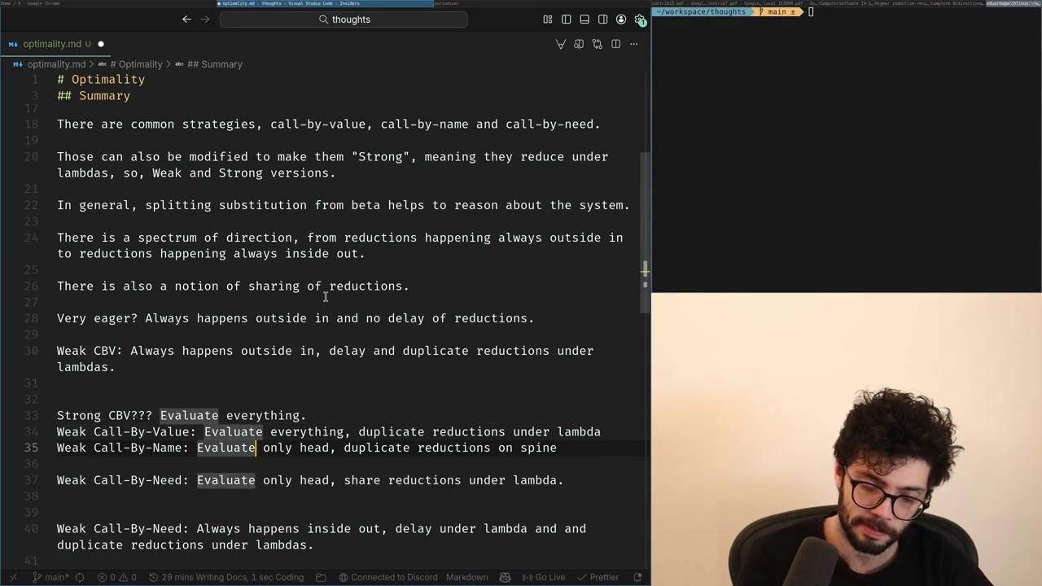
key("ctrl+Right")
key("ctrl+Right")
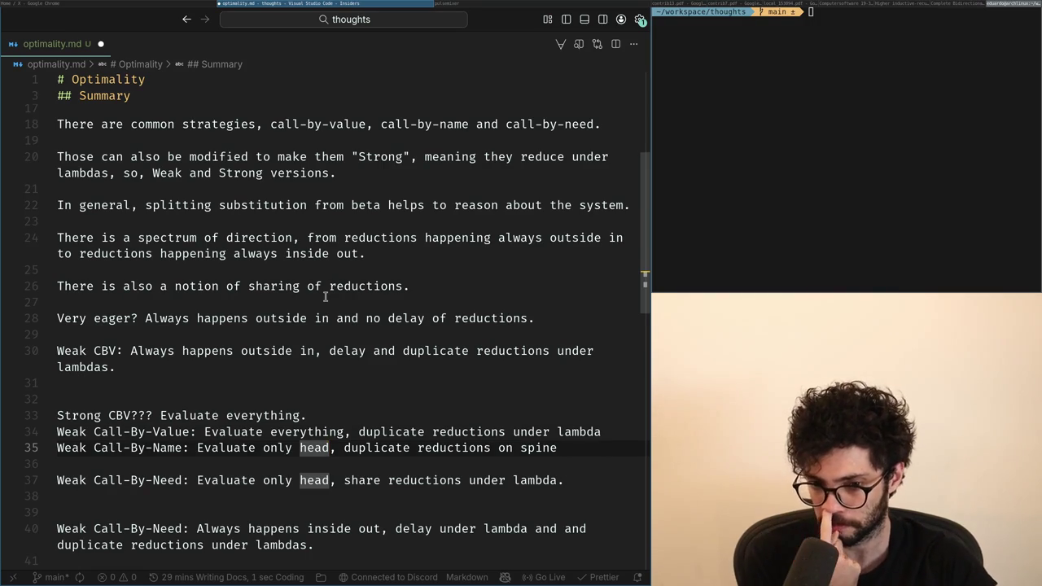
key("Up")
key("Right")
key("Right")
key("Right")
type("don't d")
key("ctrl+BackSpace")
key("ctrl+BackSpace")
key("ctrl+BackSpace")
key("Up")
key("Down")
key("Down")
key("Down")
key("Down")
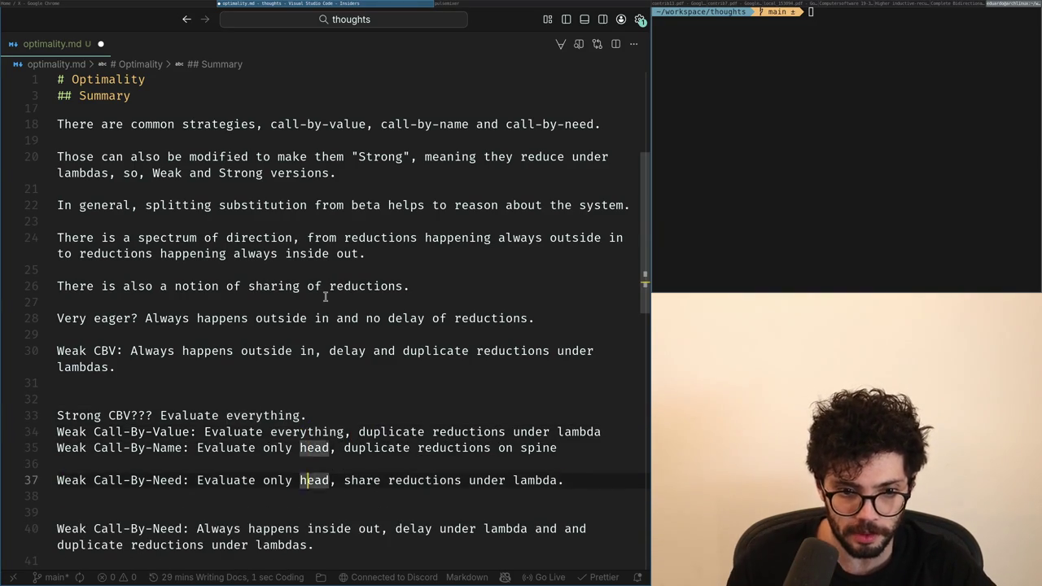
key("End")
key("shift+Home")
key("Up")
key("Up")
key("End")
key("shift+Home")
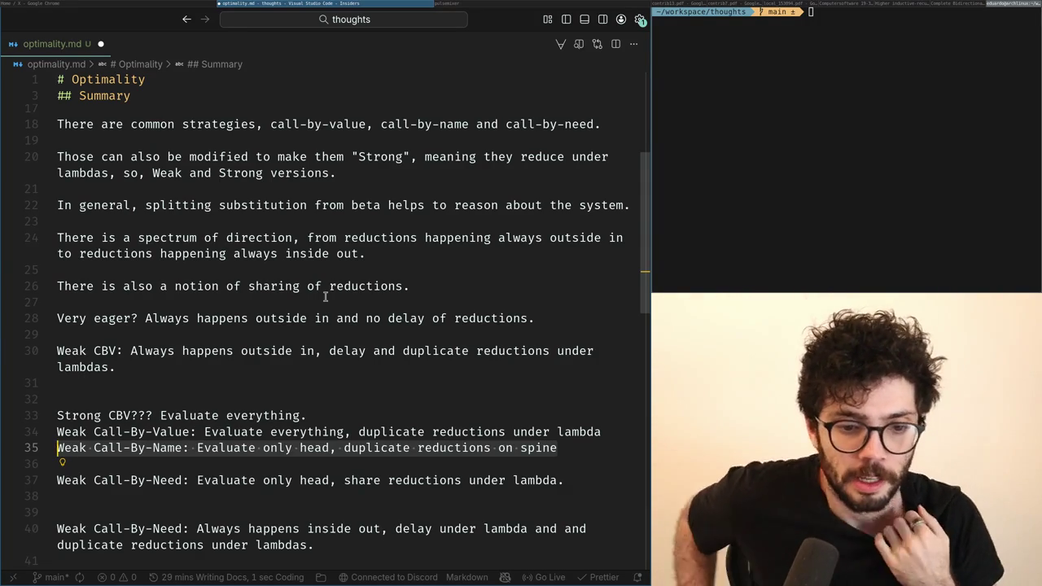
Add the note 'There is also a notion of when the reductions happen.' above Strong CBV.
key("Up")
key("Up")
key("Up")
key("Return")
type("Delay doesn't")
key("BackSpace")
key("BackSpace")
key("BackSpace")
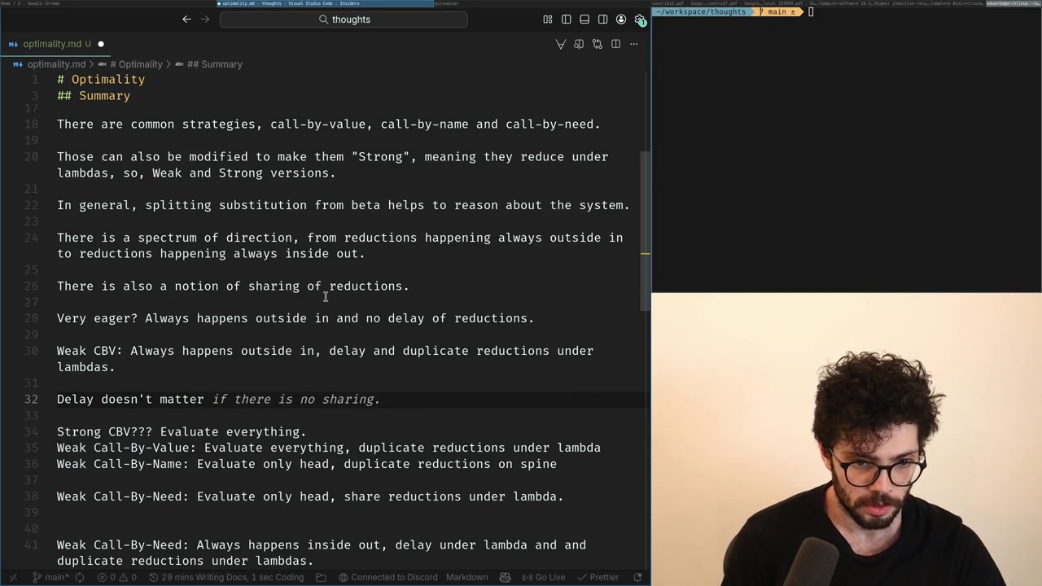
type("There is also a notion of when the reductions hape")
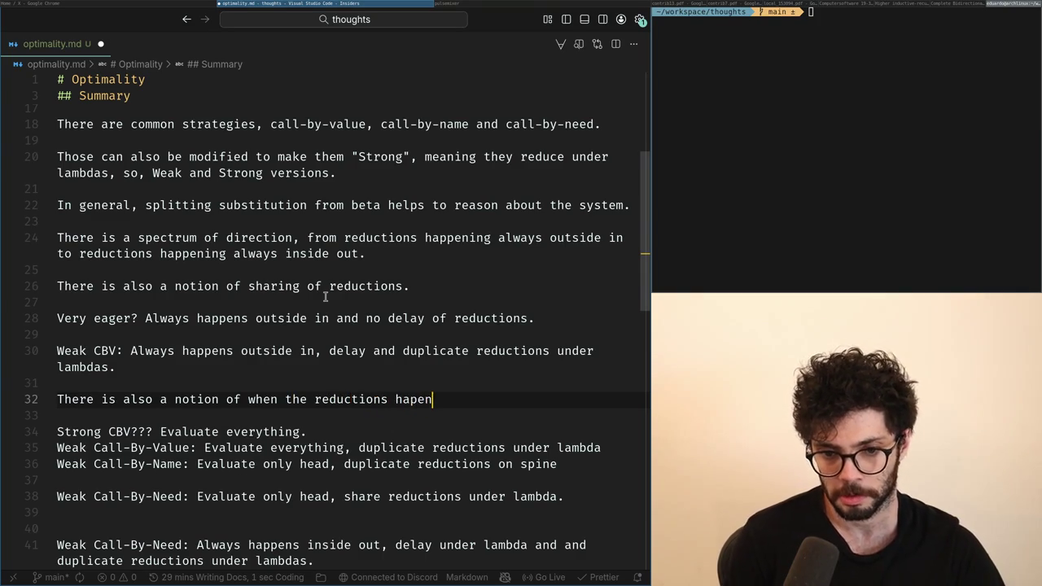
key("BackSpace")
type("pen.")
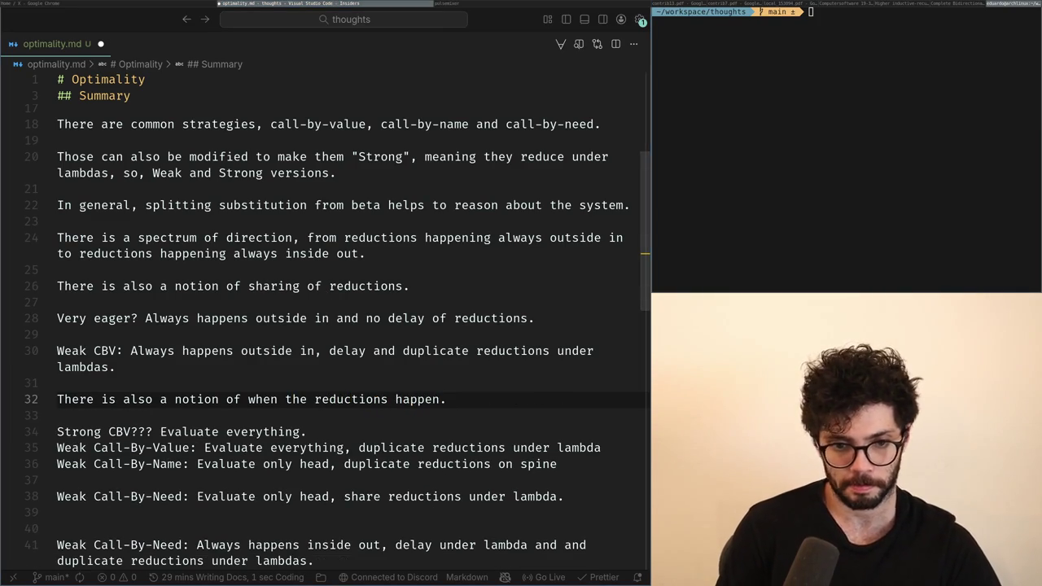
Shorten Weak Call-By-Value to 'Duplicate reductions under lambda' by deleting 'Evaluate everything, '.
key("Down")
key("Down")
key("ctrl+Left")
key("Down")
key("ctrl+Right")
key("ctrl+Right")
key("Right")
key("Right")
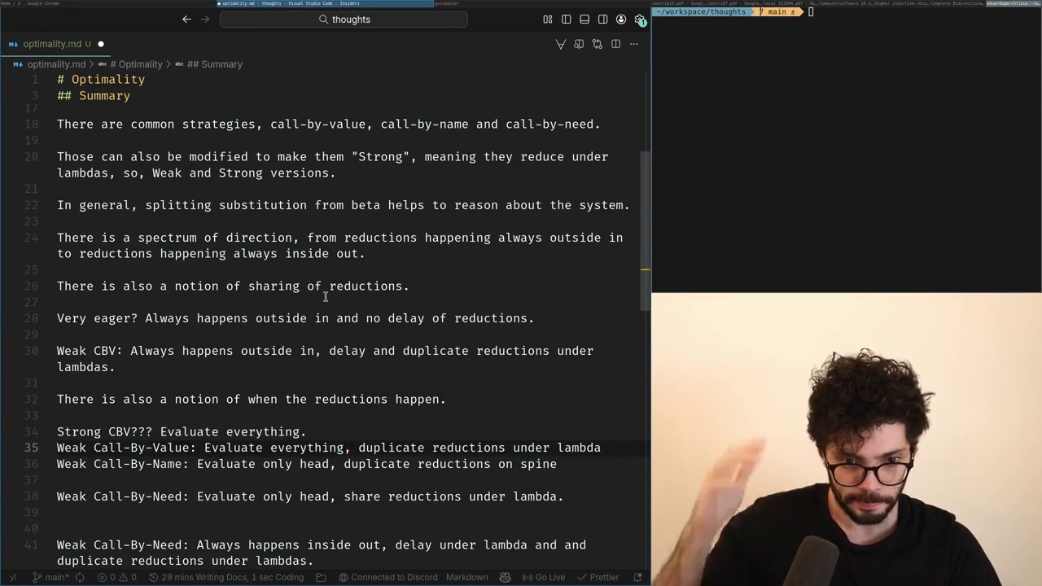
key("ctrl+shift+Left")
key("ctrl+shift+Left")
type("D")
key("Delete")
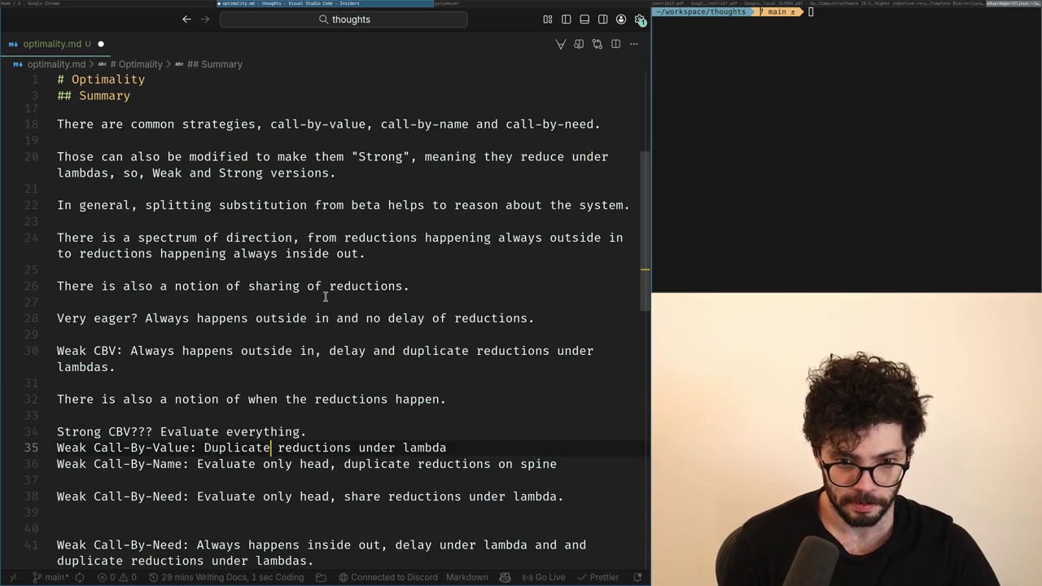
Rewrite the Strong CBV description on line 34 as 'Don't duplicate anything'.
key("ctrl+Right")
key("ctrl+Right")
key("ctrl+Right")
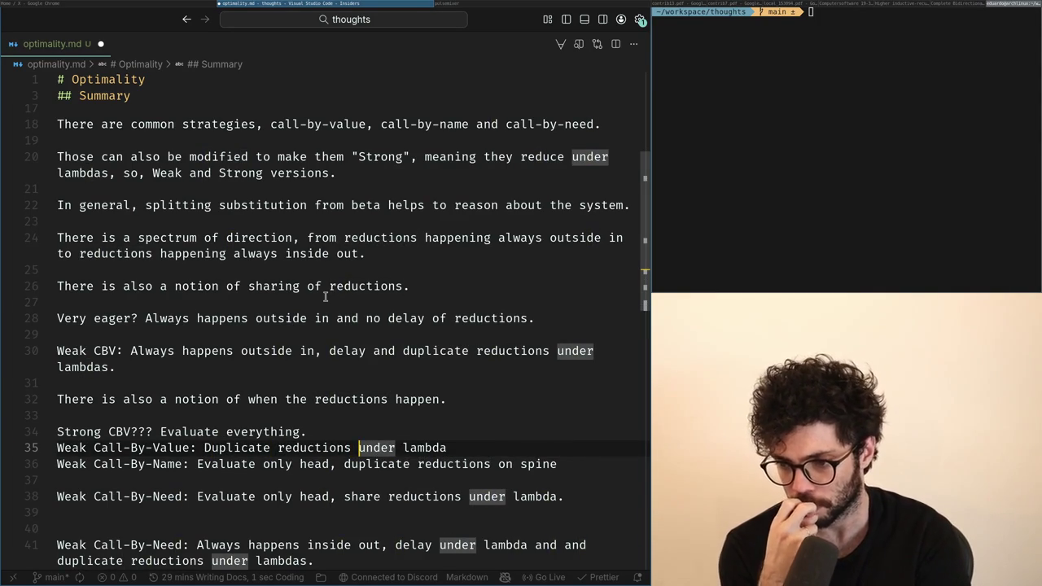
key("Up")
key("Home")
key("ctrl+Right")
key("ctrl+Right")
key("ctrl+Right")
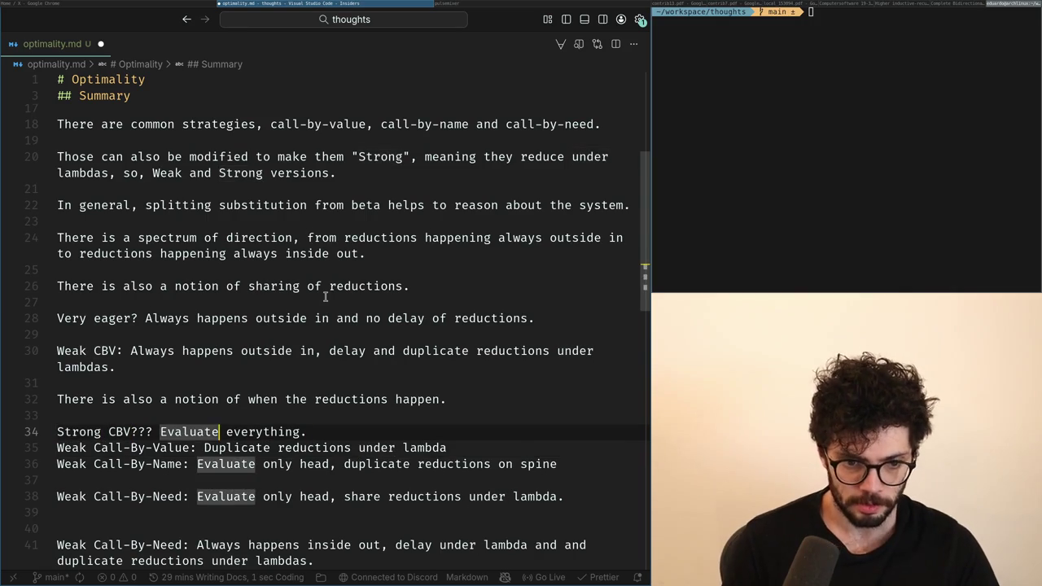
key("shift+End")
type("D")
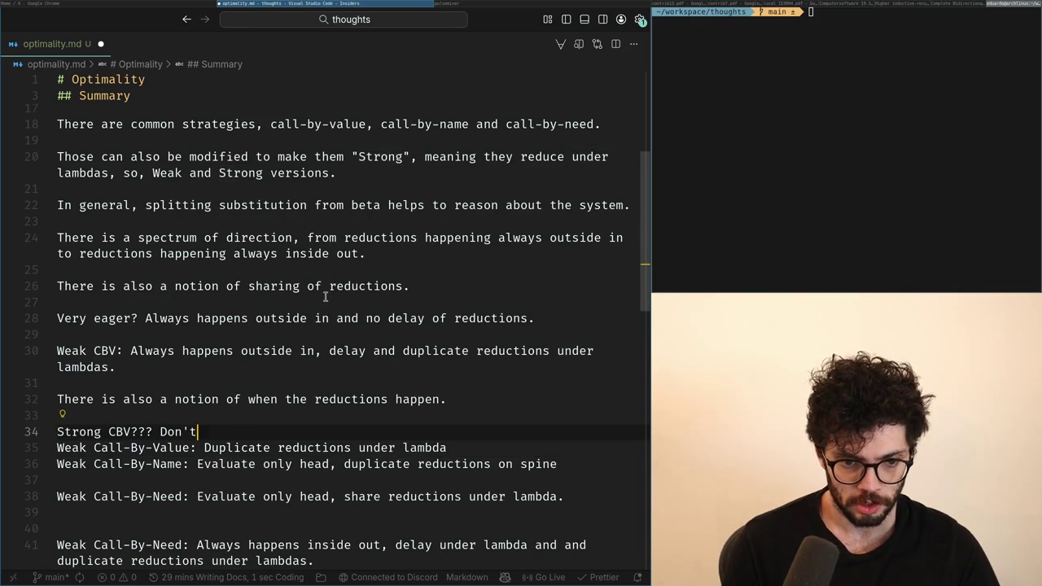
type("ng")
key("Down")
Remove 'Evaluate only head,' from the Weak Call-By-Name line and capitalise Duplicate.
key("Down")
key("ctrl+shift+Left")
key("ctrl+shift+Left")
key("ctrl+shift+Left")
key("BackSpace")
key("Delete")
type("D")
key("Down")
key("Down")
key("Up")
key("Up")
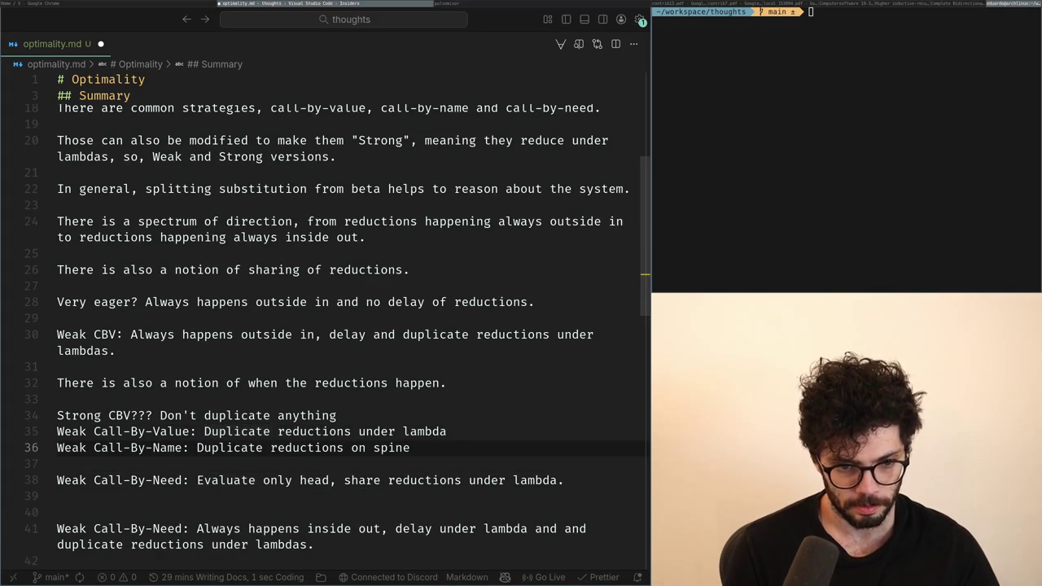
Add a blank line and paste a copy of the Strong CBV line below the list.
key("Down")
key("Return")
key("Up")
key("Up")
key("Up")
key("Up")
key("End")
key("Down")
key("Down")
key("Down")
key("Down")
type("Strong CBV??? Don't duplicate anything")
key("Up")
key("ctrl+Right")
key("ctrl+Right")
key("ctrl+Right")
key("shift+End")
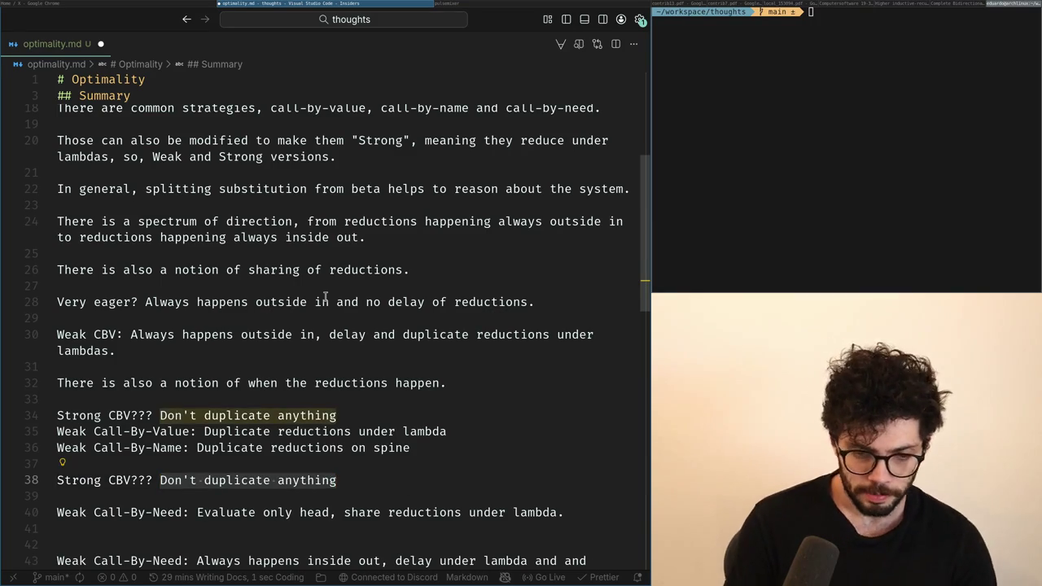
key("super+Left")
key("super+Right")
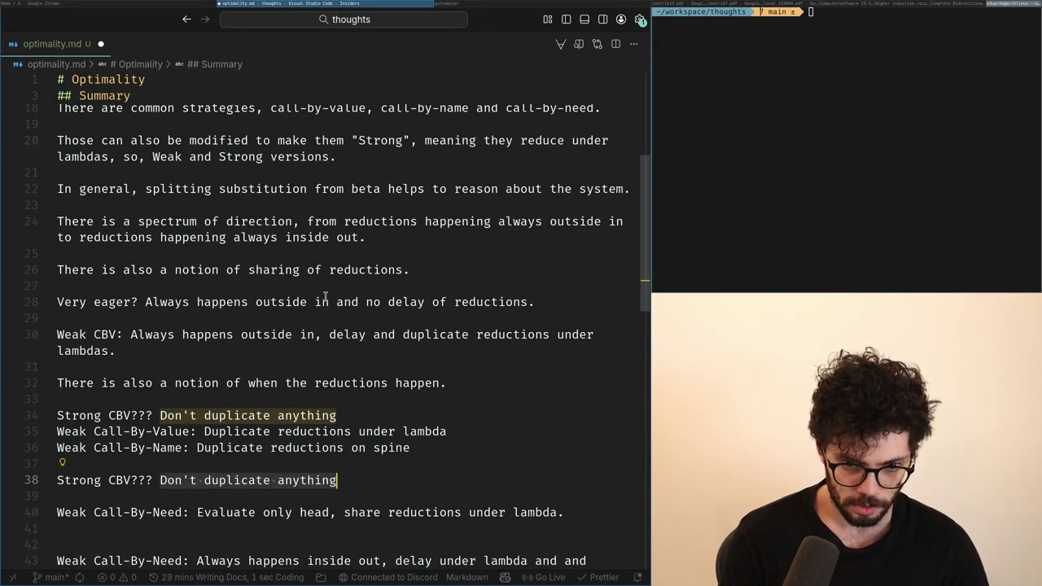
Return the cursor to the end of line 30's reductions-timing note.
key("Up")
key("Up")
key("Up")
key("Up")
key("Up")
key("Up")
key("Up")
key("Up")
key("Up")
key("Up")
key("Up")
key("Down")
key("Down")
key("Down")
key("ctrl+x")
key("ctrl+z")
key("Up")
key("Up")
key("Up")
key("Up")
key("Up")
key("Up")
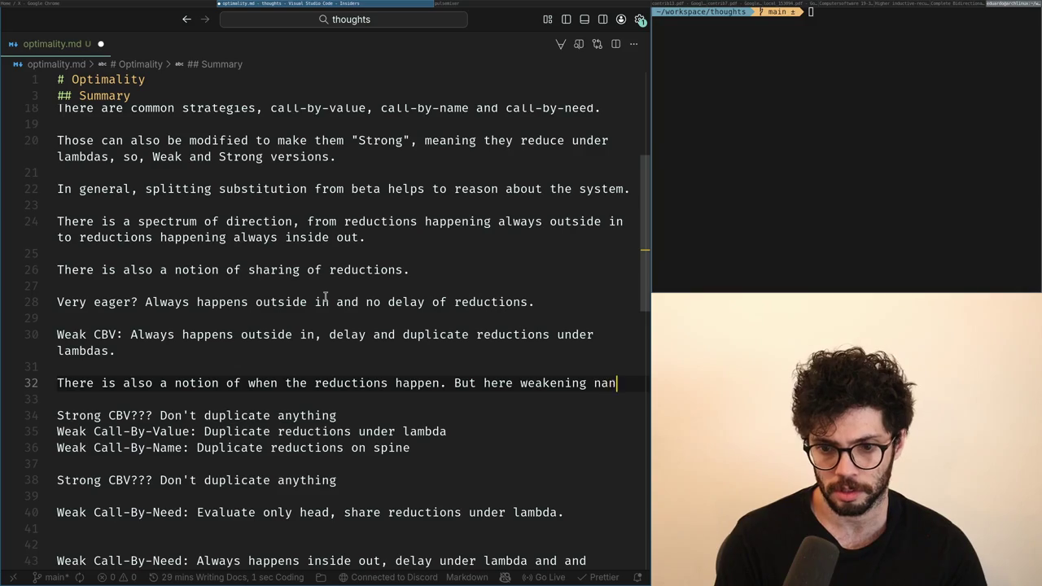
Finish line 32 to read 'weakening and contraction are the only that matter'.
type("ntraction are the only that matter.")
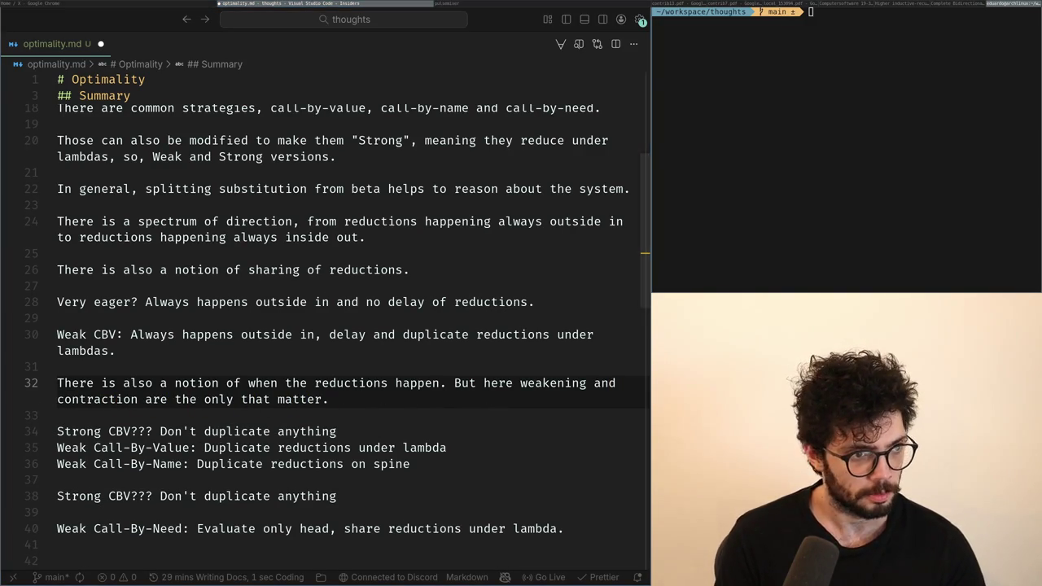
key("Down")
key("Down")
key("Down")
key("Down")
key("Down")
key("Down")
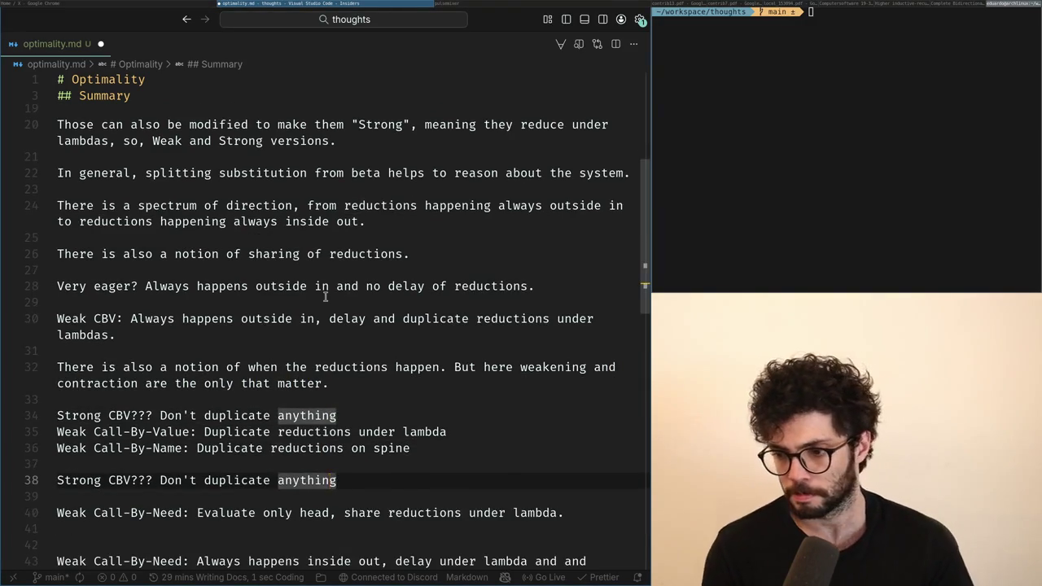
key("super+Left")
scroll(327, 301, "down", 5)
scroll(327, 301, "down", 5)
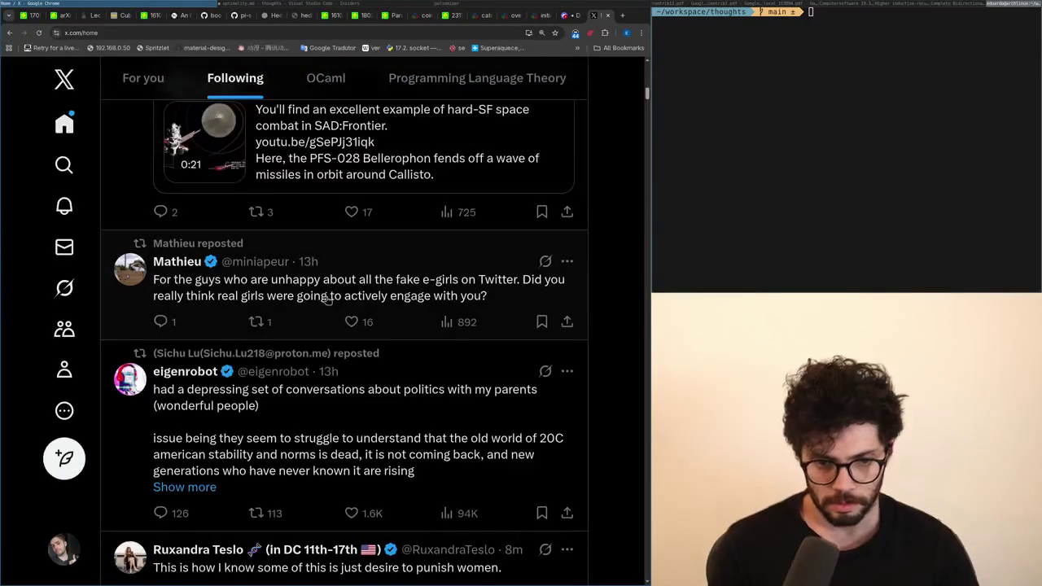
Back in optimality.md, select 'Don't duplicate anything' on copied line 38.
left_click(287, 5)
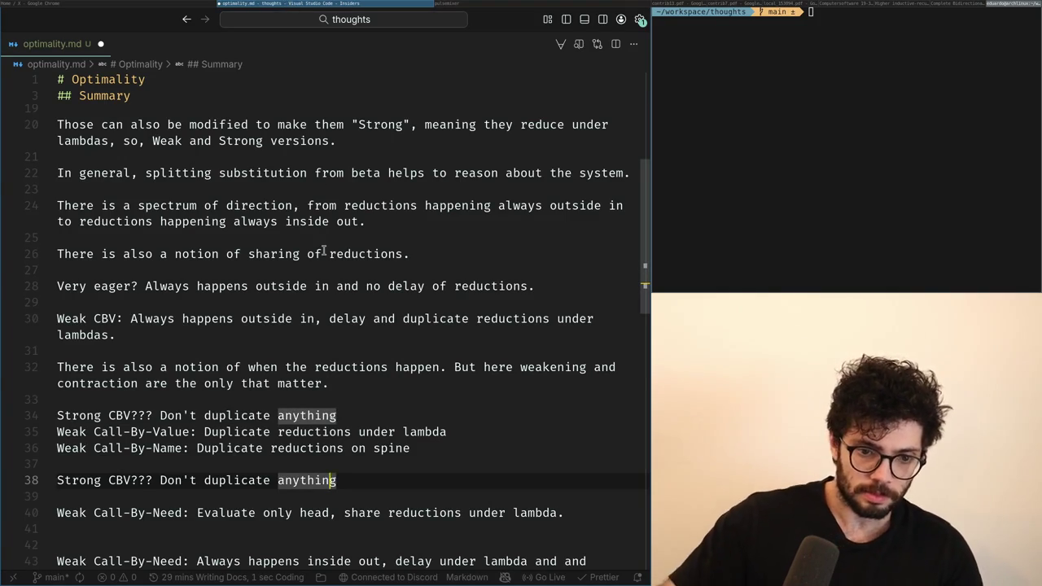
key("ctrl+Left")
key("ctrl+Left")
key("ctrl+Left")
key("ctrl+shift+Right")
key("ctrl+shift+Right")
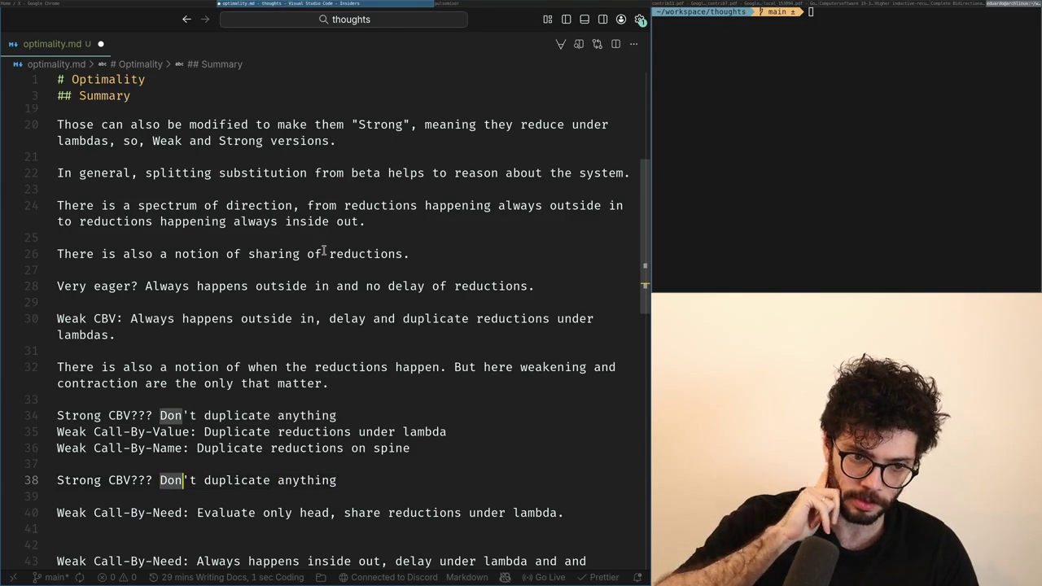
key("ctrl+shift+Right")
key("ctrl+shift+Right")
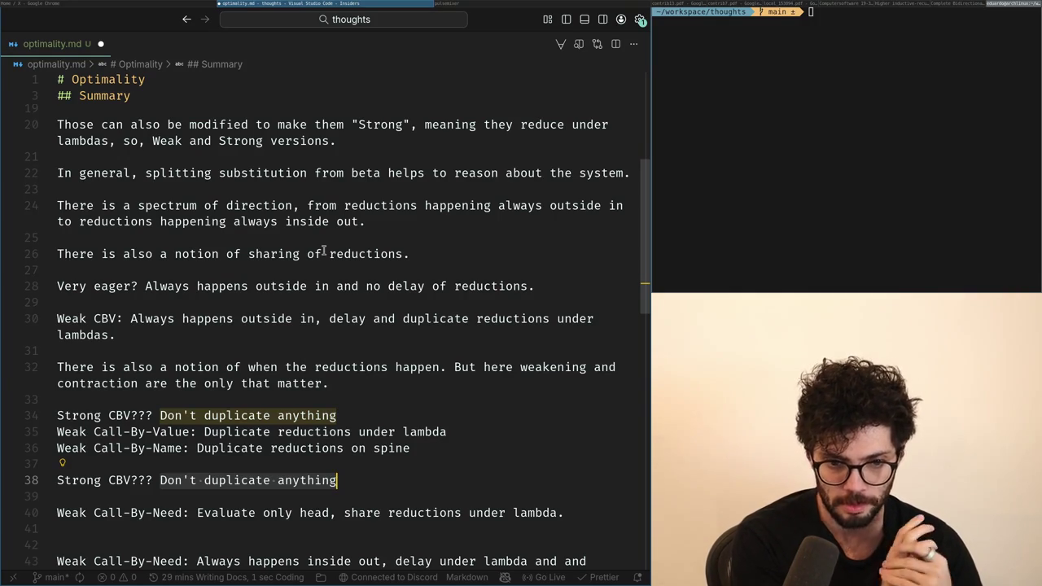
Reword line 38 to 'Run all reductions not needed' and start a new line.
type("D")
key("BackSpace")
key("BackSpace")
type("Run all reductions no")
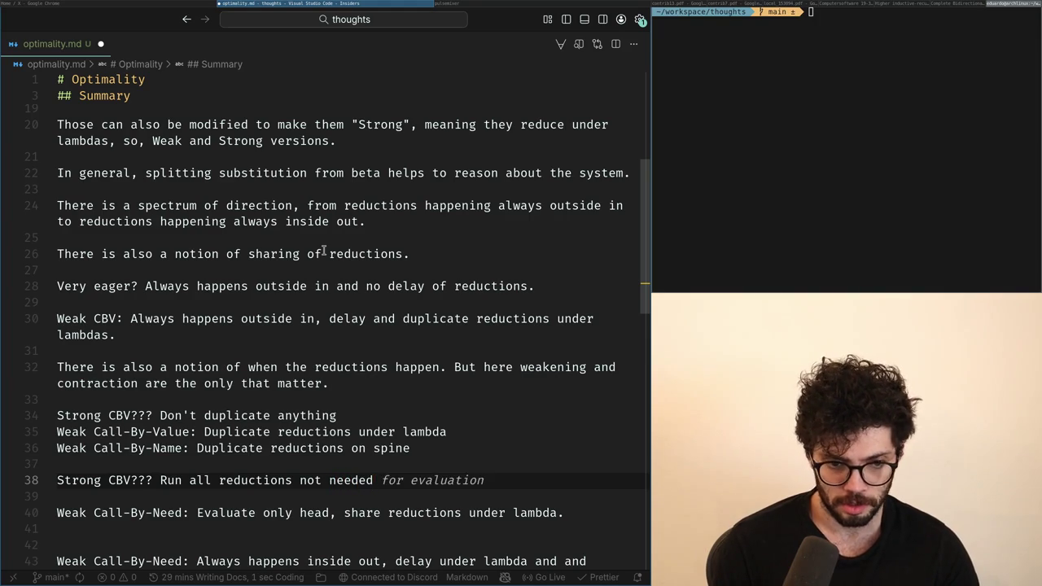
key("ctrl+shift+Left")
key("Return")
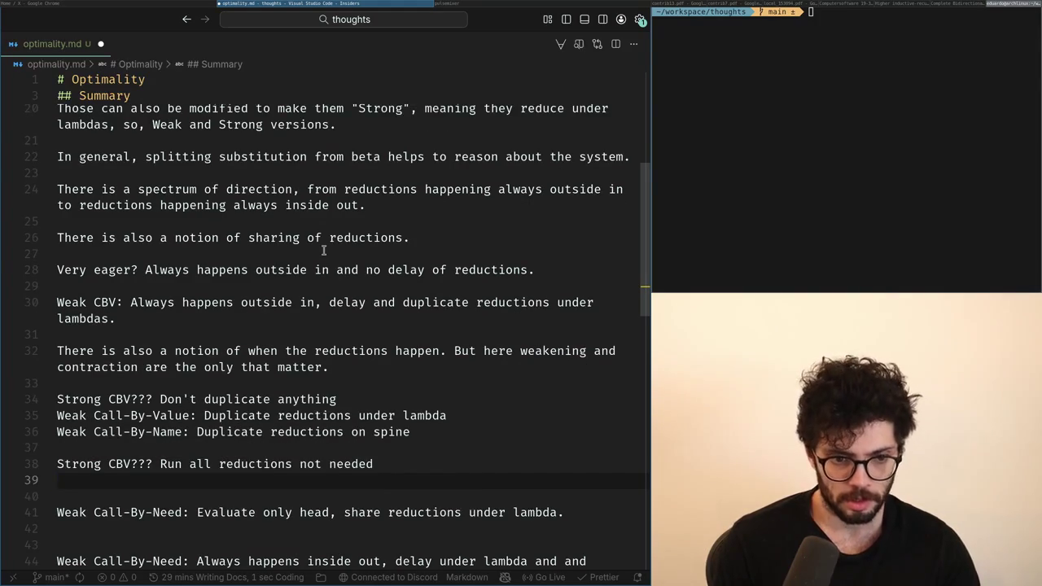
Copy the Weak Call-By-Value line onto new line 39.
key("Up")
key("shift+End")
key("ctrl+c")
key("Down")
key("Down")
key("Down")
key("ctrl+v")
key("Home")
key("ctrl+Right")
key("ctrl+Right")
key("ctrl+Right")
key("ctrl+Right")
key("ctrl+Right")
key("ctrl+Right")
Replace line 39's description with 'Run all reductions not needed'.
key("shift+End")
type("Run all reductions not needed, but")
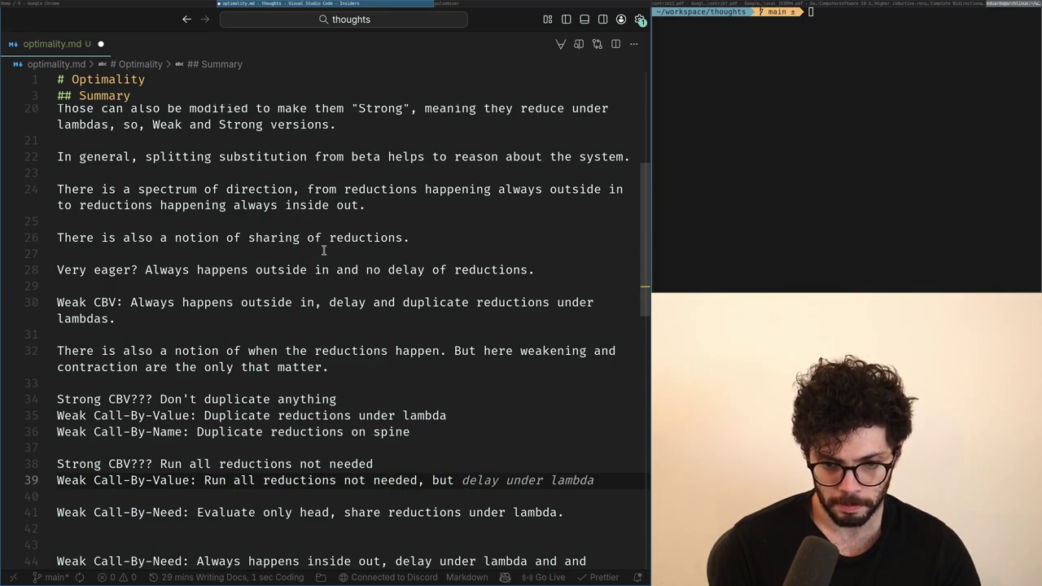
key("BackSpace")
key("ctrl+shift+Left")
key("shift+Left")
key("shift+Left")
type("and not")
key("ctrl+BackSpace")
key("ctrl+BackSpace")
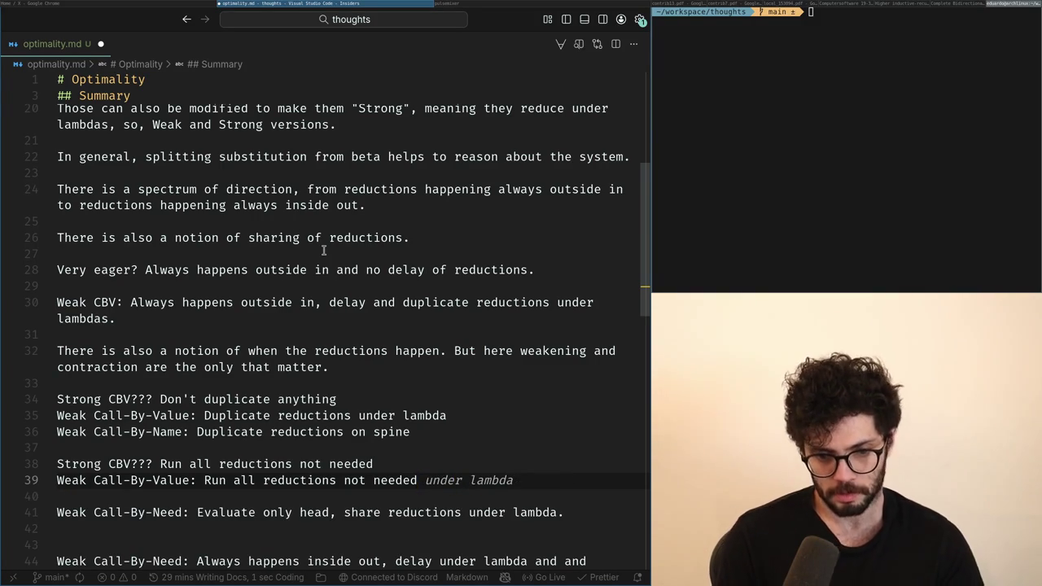
key("ctrl+Left")
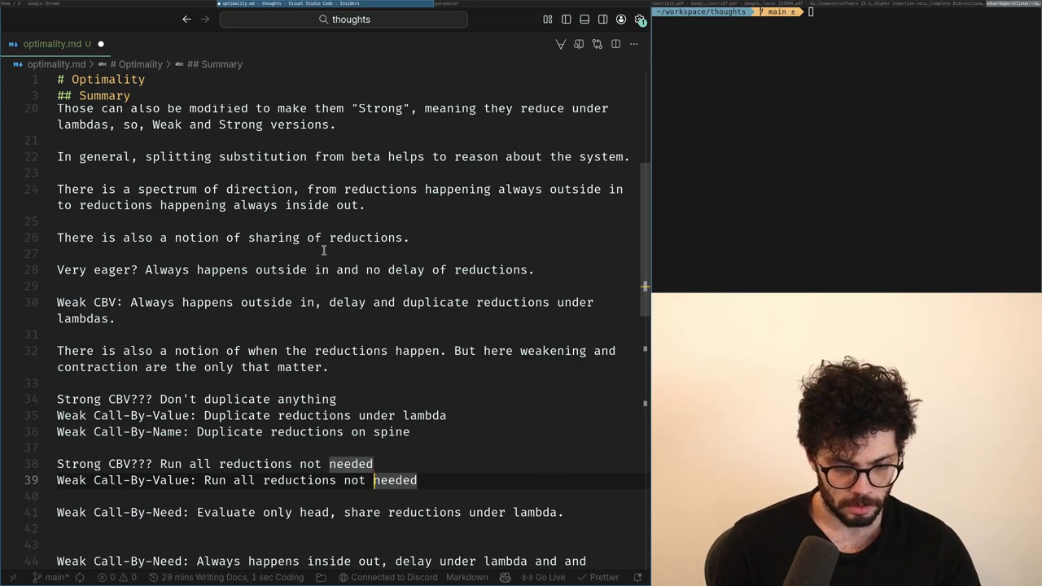
key("ctrl+Left")
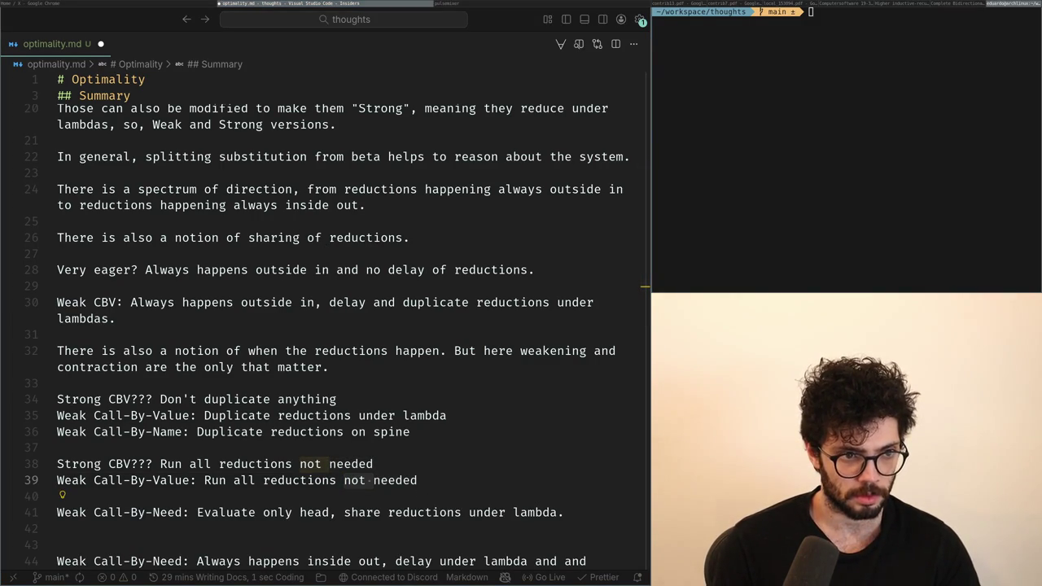
key("Up")
Delete 'not needed' so line 38 reads 'Run all reductions'.
key("ctrl+Left")
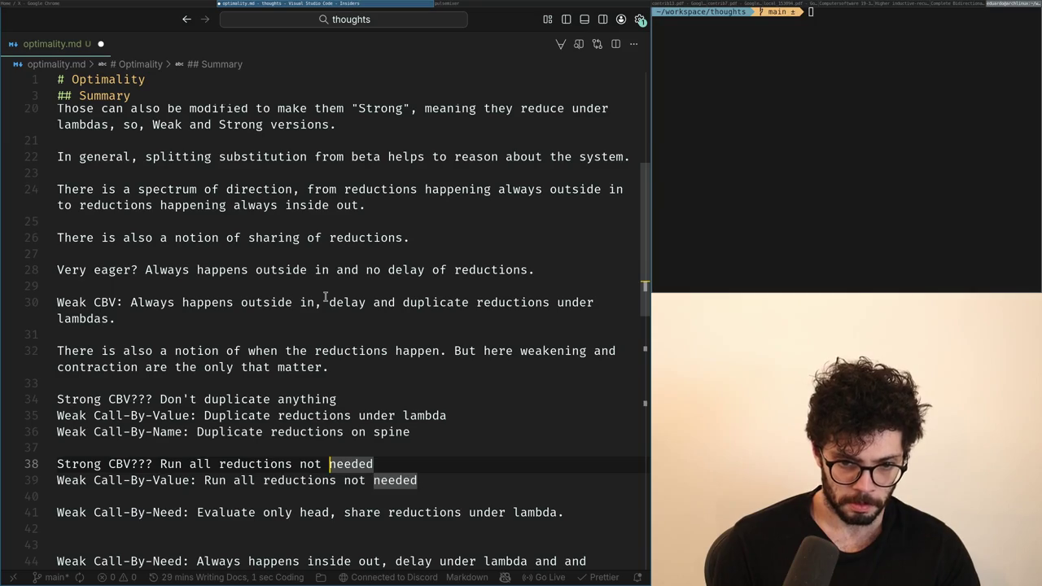
key("ctrl+BackSpace")
key("BackSpace")
key("ctrl+Delete")
key("Down")
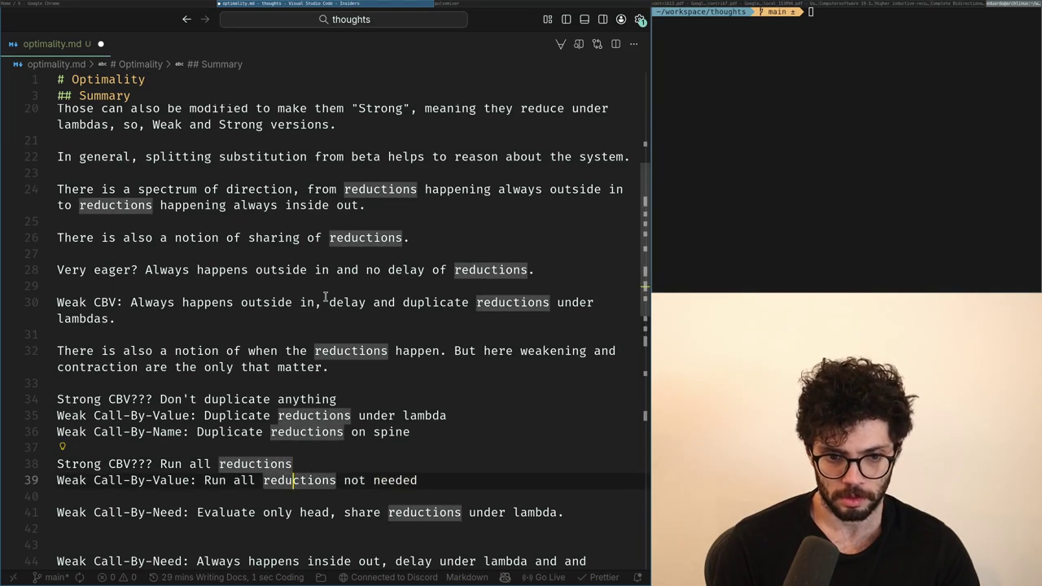
Change line 39's ending to 'not under a lambda'.
key("ctrl+Right")
key("ctrl+Right")
key("Up")
key("Down")
key("ctrl+Left")
key("Left")
key("shift+End")
key("BackSpace")
type("not under a laambda")
key("Left")
key("Left")
key("Left")
key("BackSpace")
Copy the Weak Call-By-Name line to new line 40.
key("Up")
key("Up")
key("shift+Up")
key("ctrl+c")
key("Down")
key("Down")
key("End")
key("Down")
key("End")
key("Return")
key("ctrl+v")
key("ctrl+Left")
Set line 40's description to 'Run all reductions on the head'.
key("ctrl+Left")
key("ctrl+Left")
key("ctrl+Left")
key("ctrl+Left")
key("ctrl+Right")
key("ctrl+Right")
key("ctrl+Left")
key("shift+End")
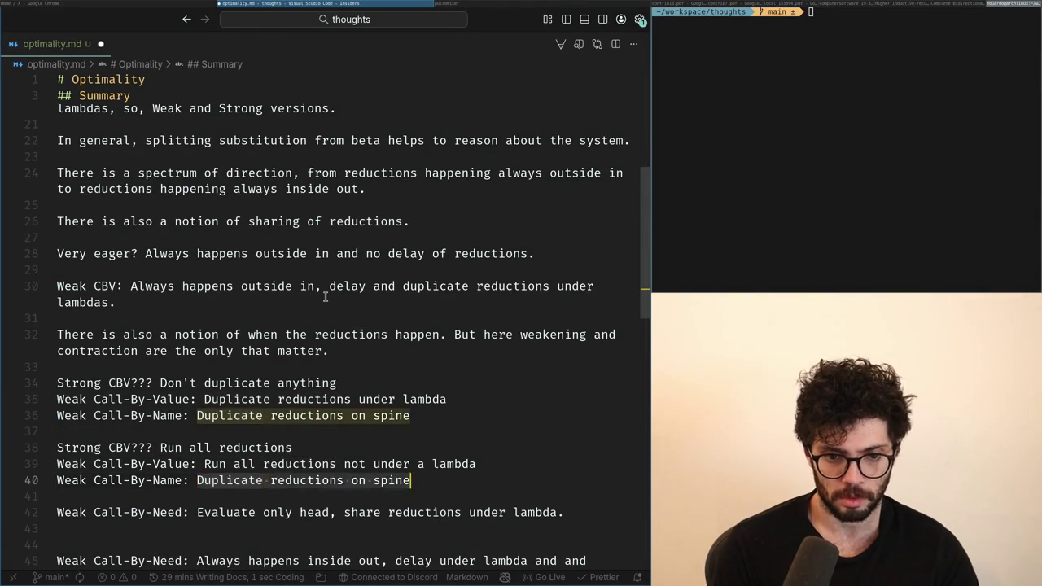
type("Run all reductions on the head")
key("shift+Home")
key("BackSpace")
key("ctrl+z")
Add blank lines below the second list and switch to the browser.
key("End")
key("Return")
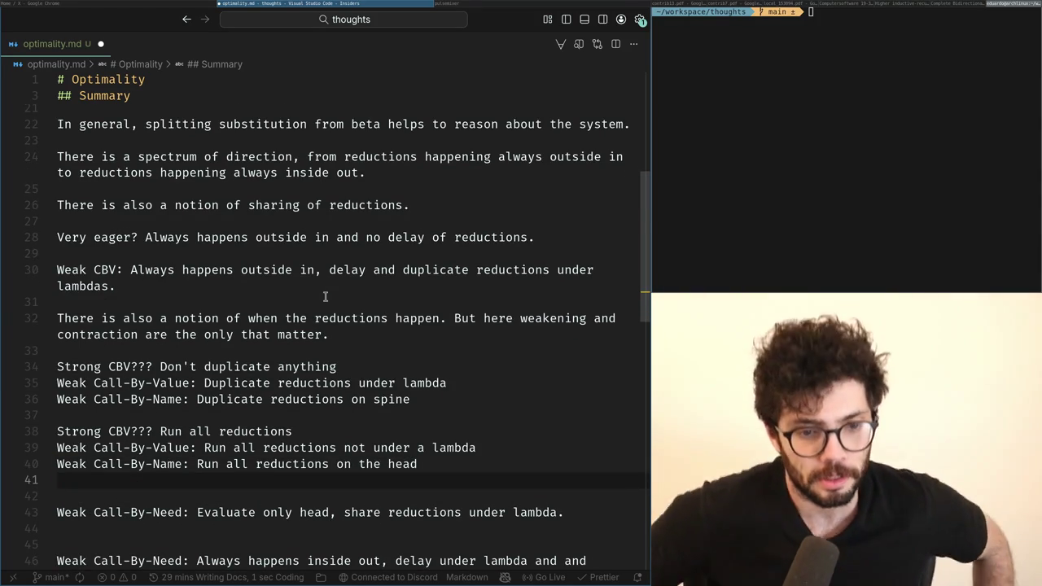
key("BackSpace")
key("Return")
key("Return")
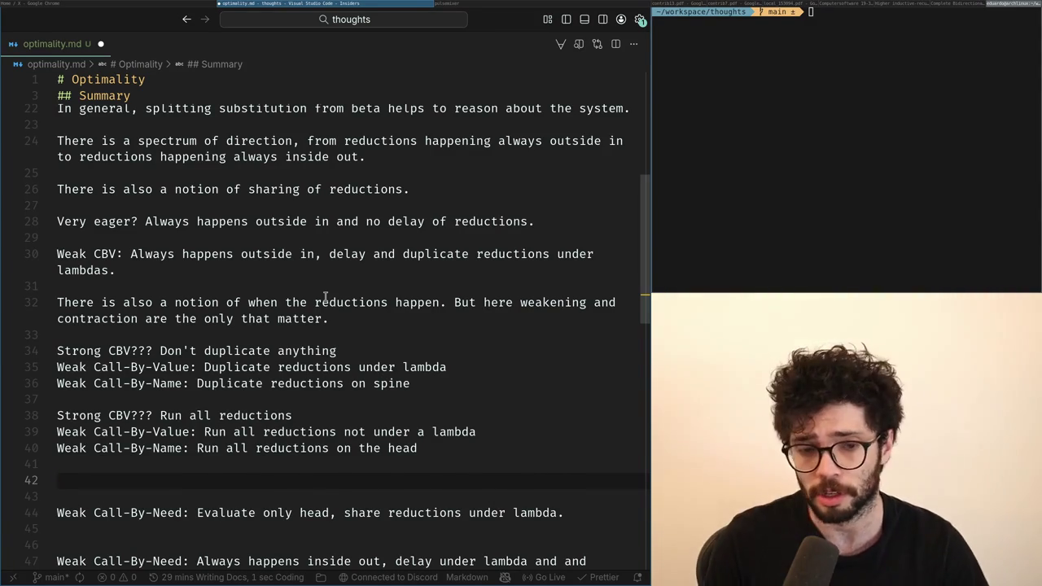
key("alt+Tab")
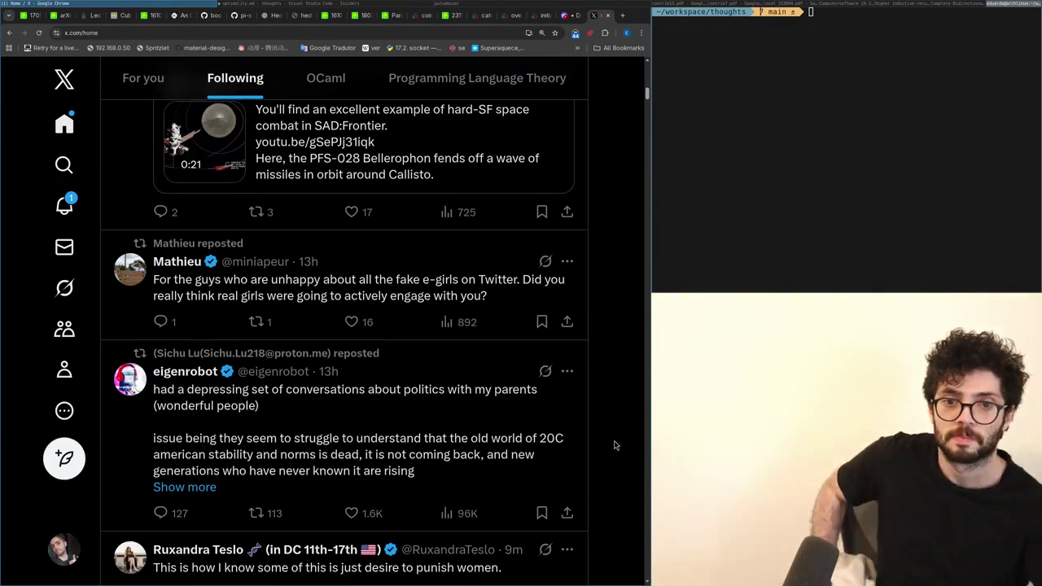
Check X Notifications, then load youtube.com in a new Chrome tab.
left_click(64, 205)
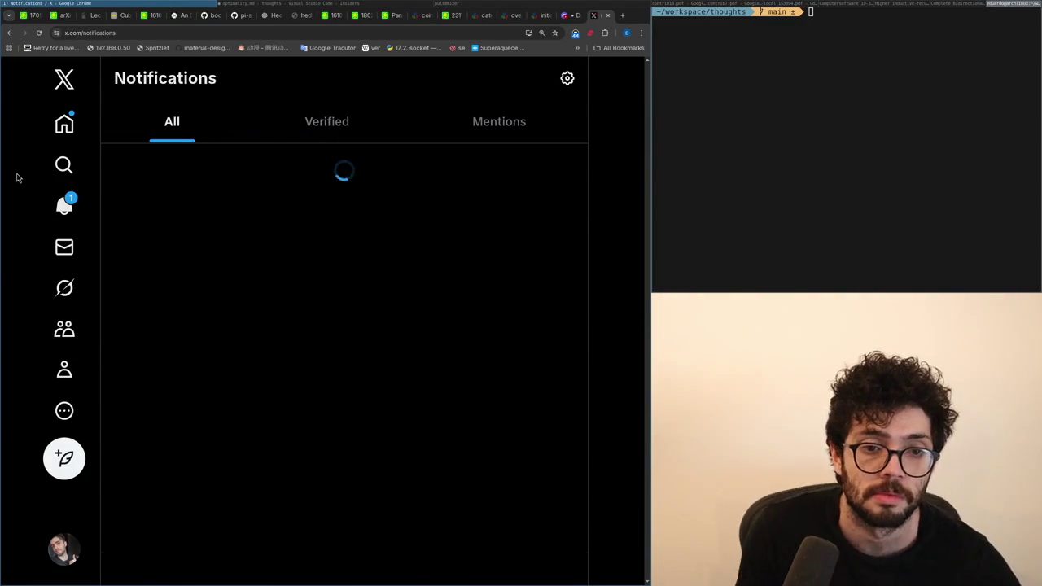
key("ctrl+t")
type("youtube.com")
key("Return")
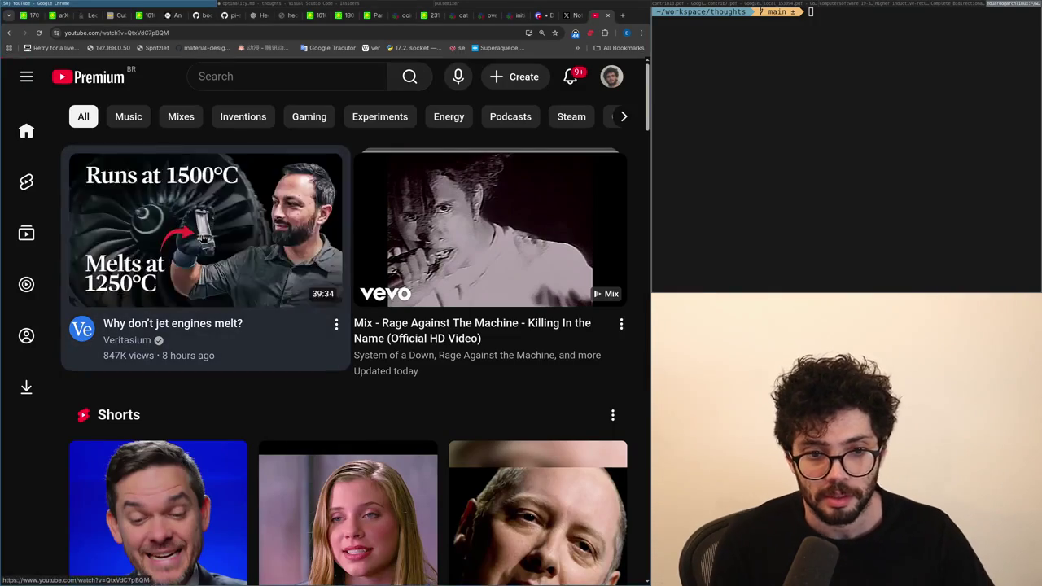
Play 'Why don't jet engines melt?' full screen, pause it, then resume.
left_click(183, 274)
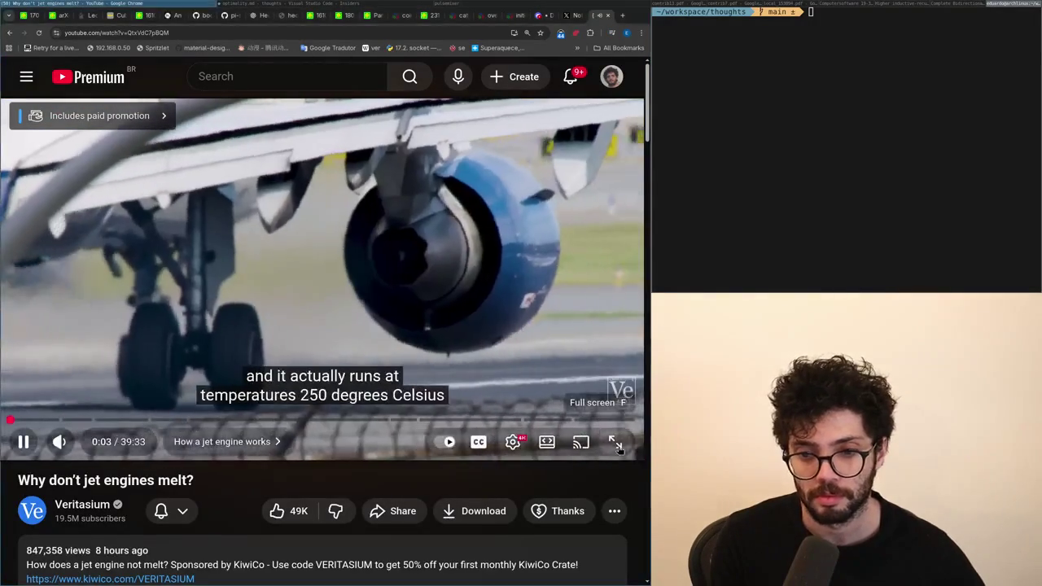
left_click(625, 440)
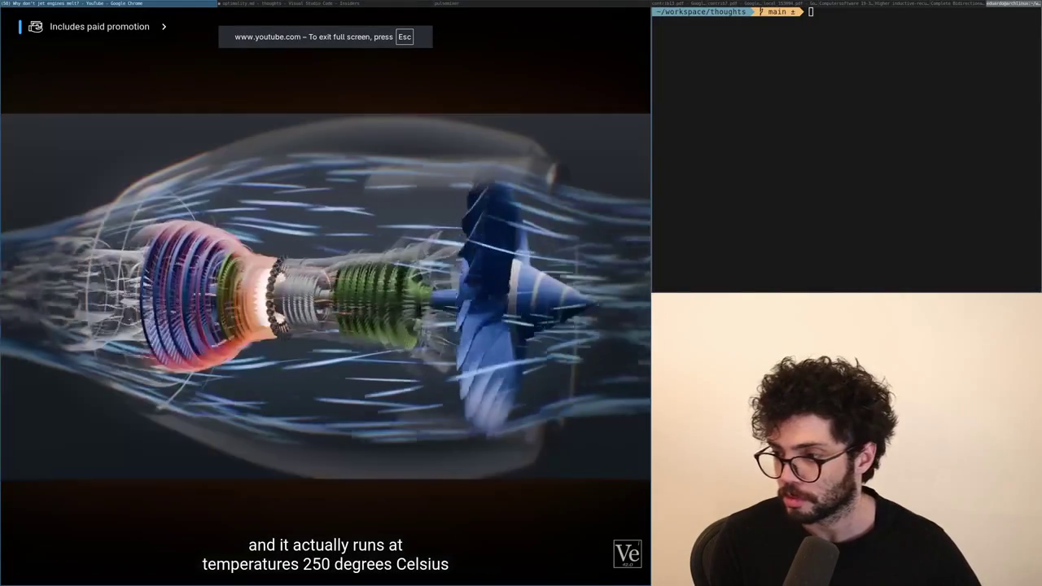
left_click(353, 332)
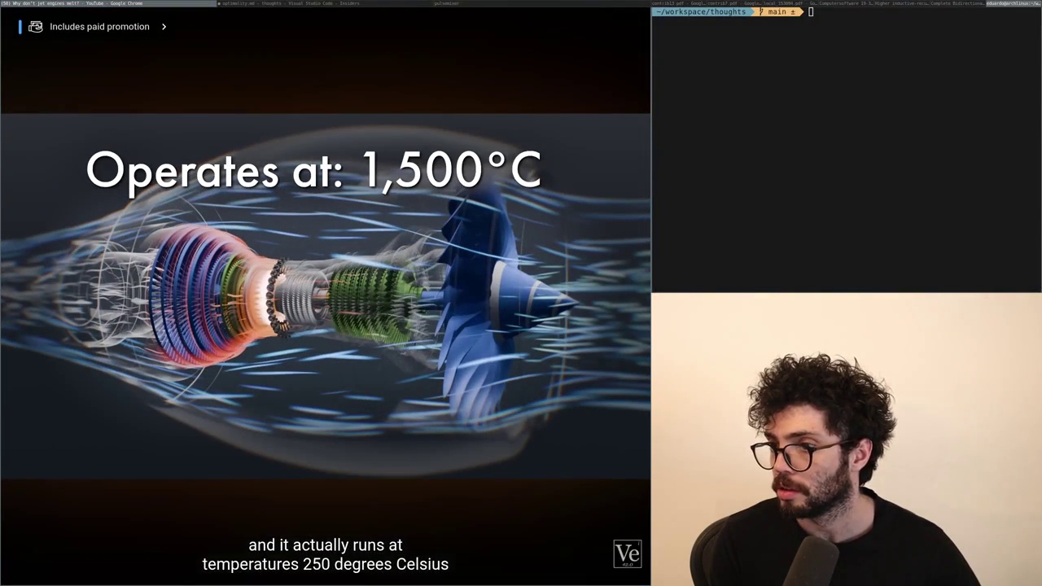
left_click(231, 323)
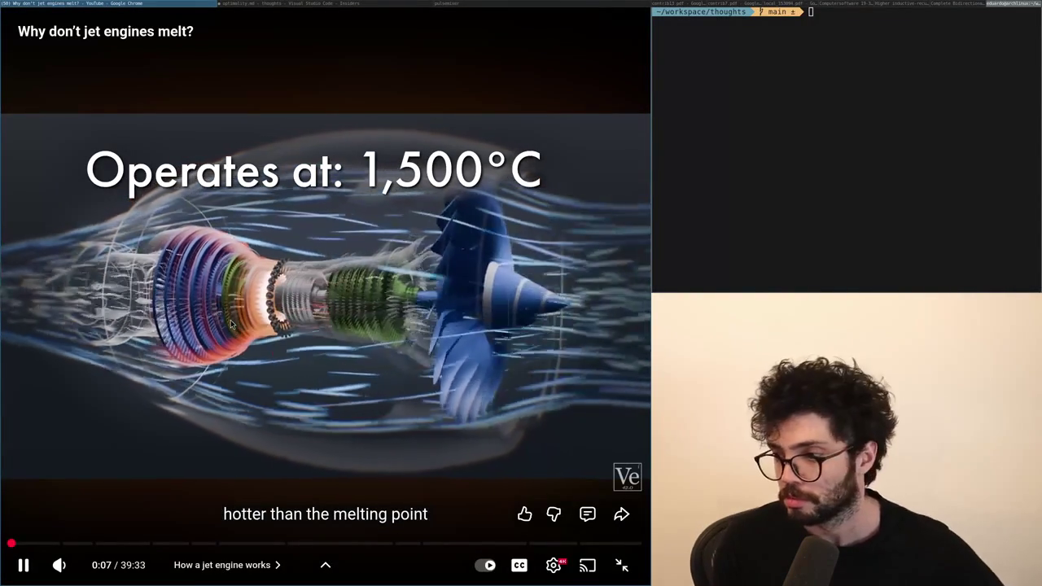
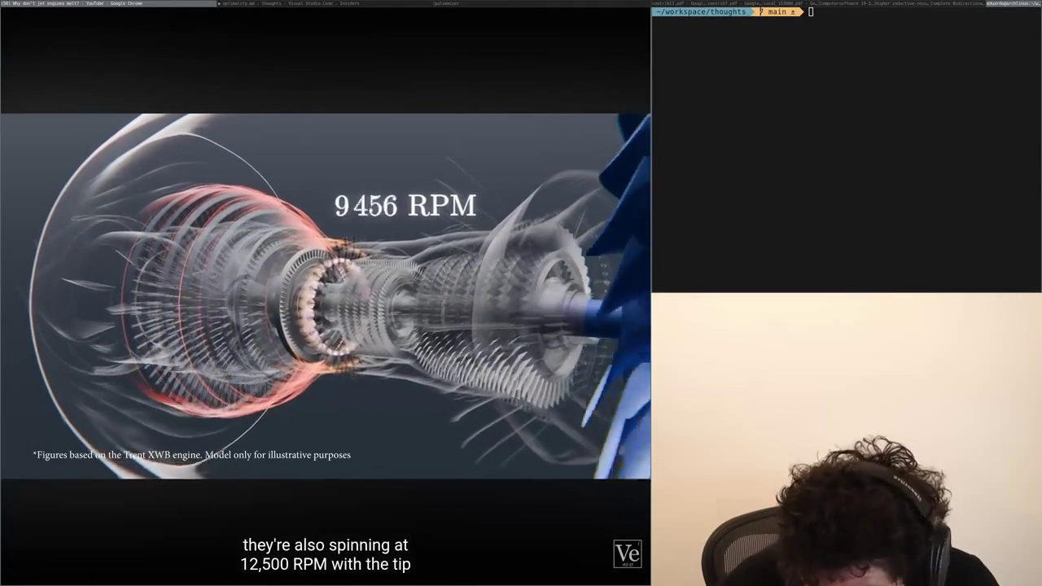
Pause the video at 5:51, then play on and pause at 7:16 on the DANGER Hot lab shot.
left_click(187, 290)
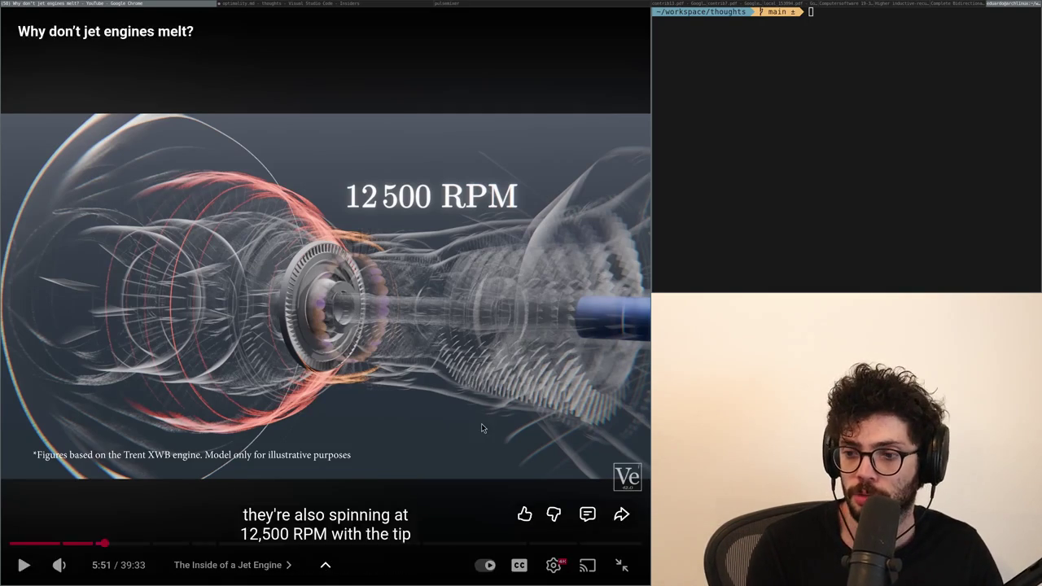
key("space")
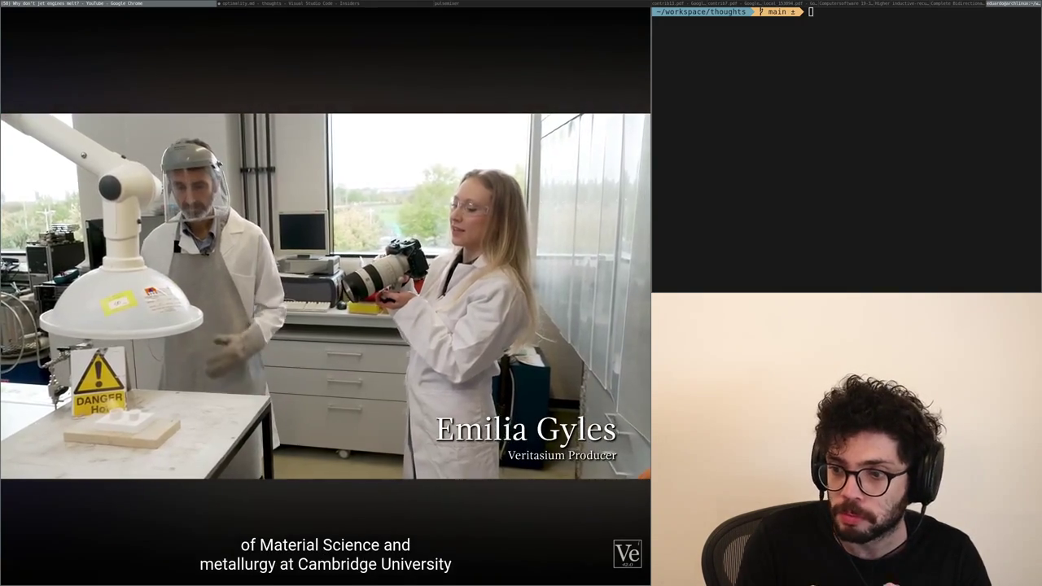
key("space")
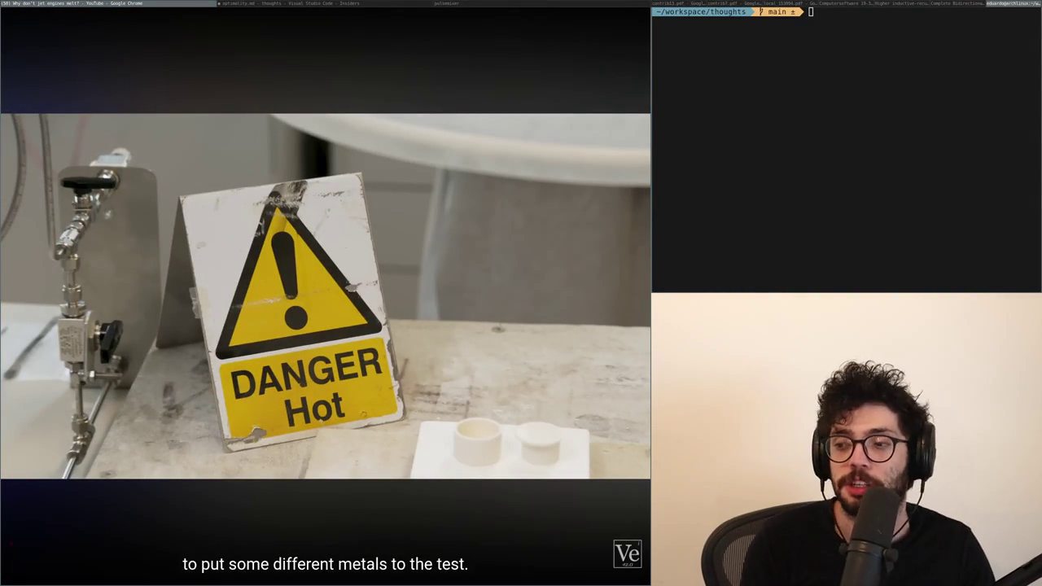
Play to 8:46, pause where steel fails at 599.5 °C, then resume playback.
left_click(552, 307)
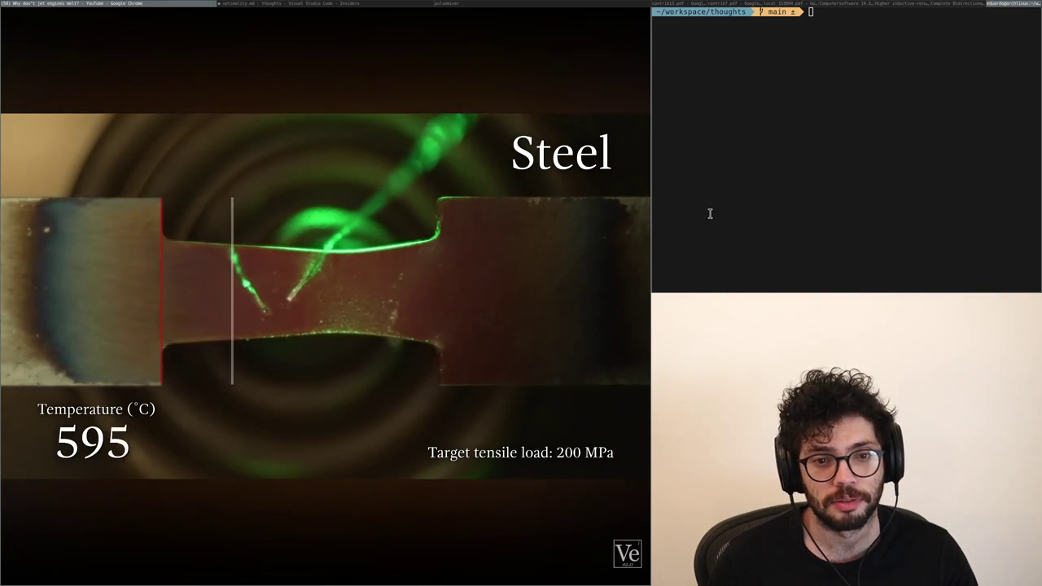
left_click(387, 244)
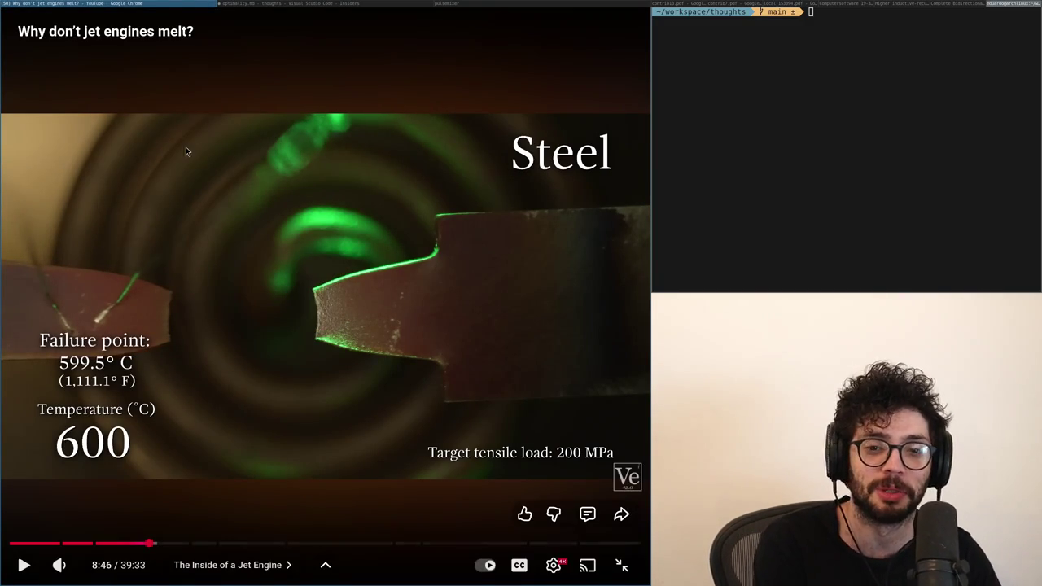
left_click(139, 250)
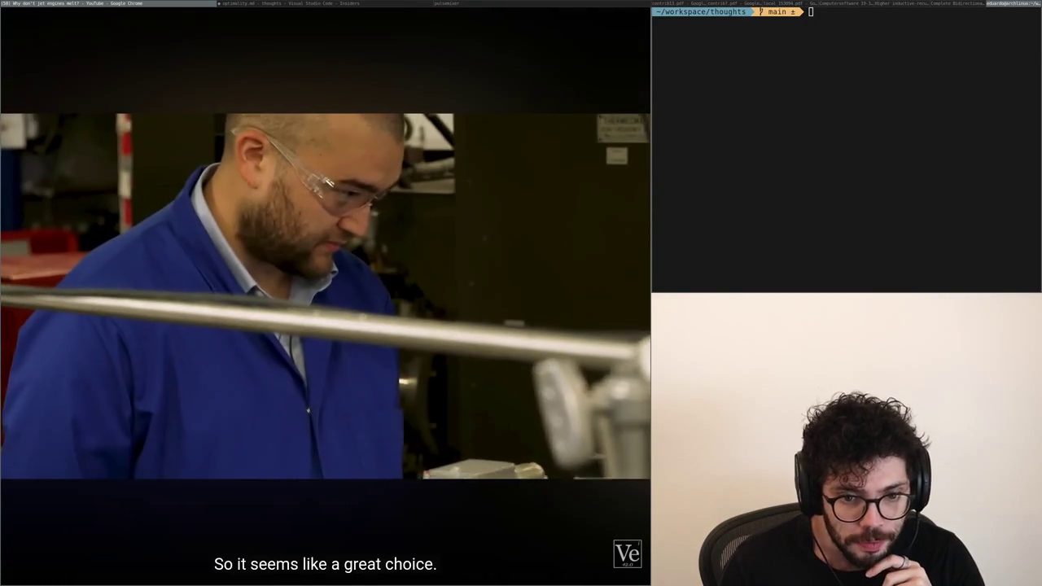
Pause at 10:51 on the blue-coated engineer calling titanium a great choice.
key("space")
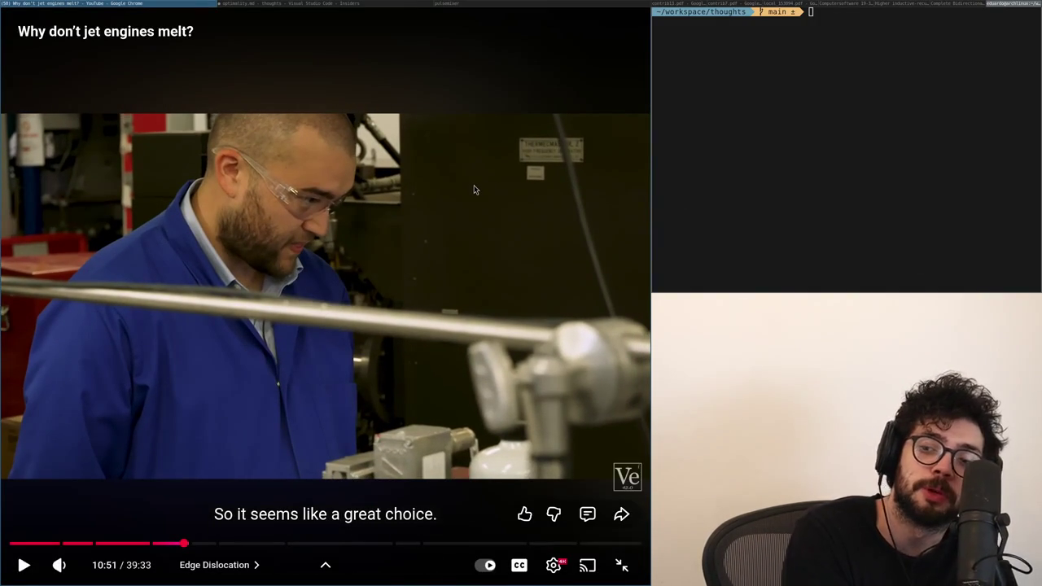
Resume playback and pause at 12:05, where tungsten is said not to melt.
key("space")
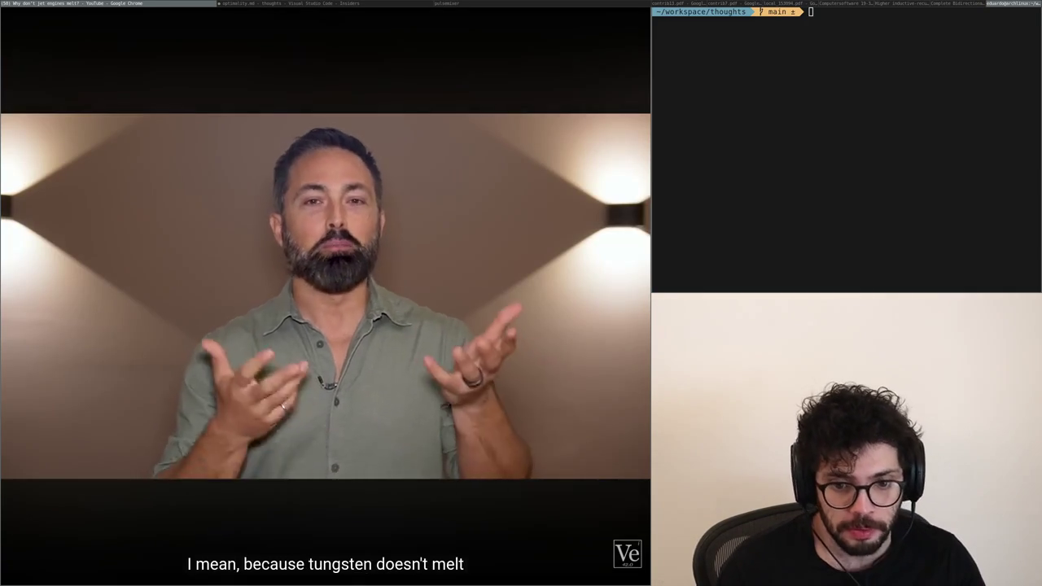
left_click(261, 278)
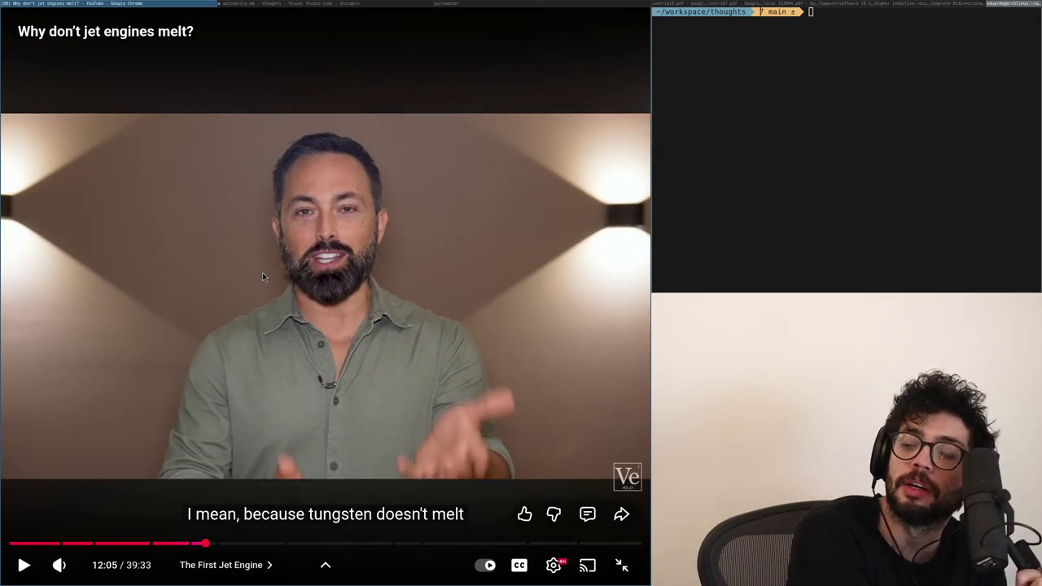
Resume the video and pause at 12:50 on the Rolls-Royce casting facility in Derby.
left_click(266, 265)
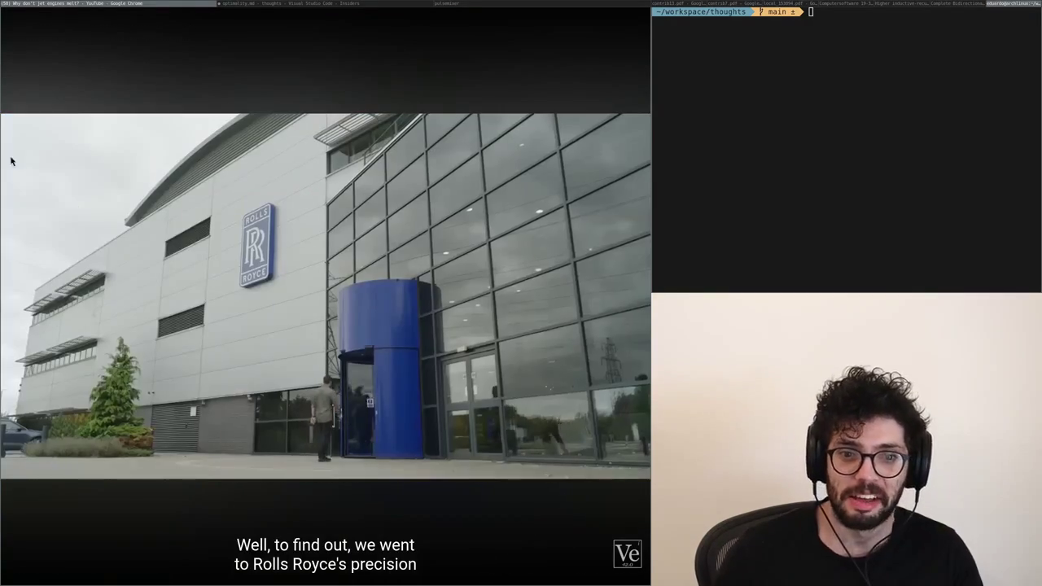
left_click(145, 249)
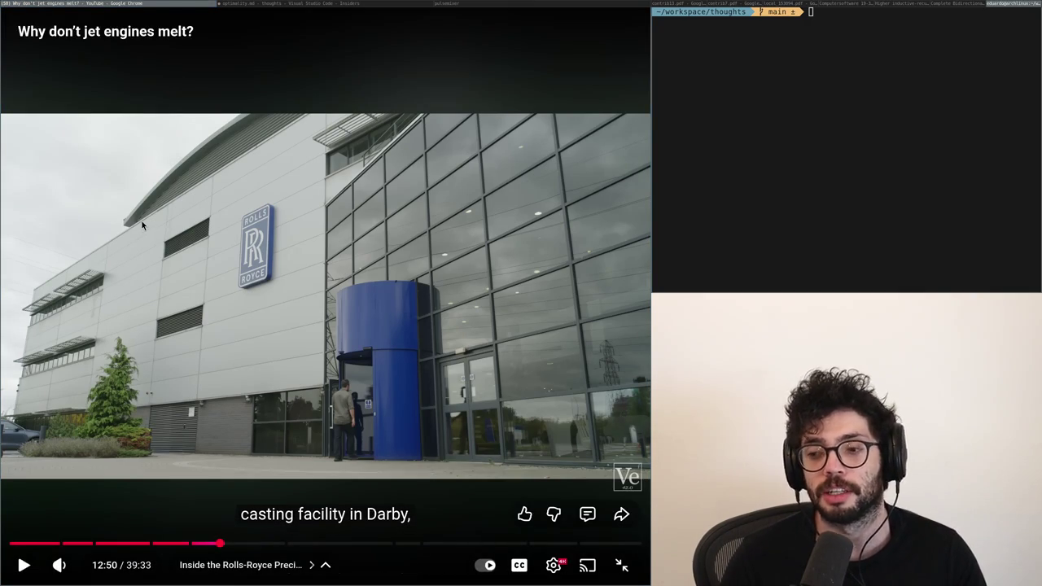
Play past the investment casting explanation and pause on the hall of displayed engines.
left_click(254, 304)
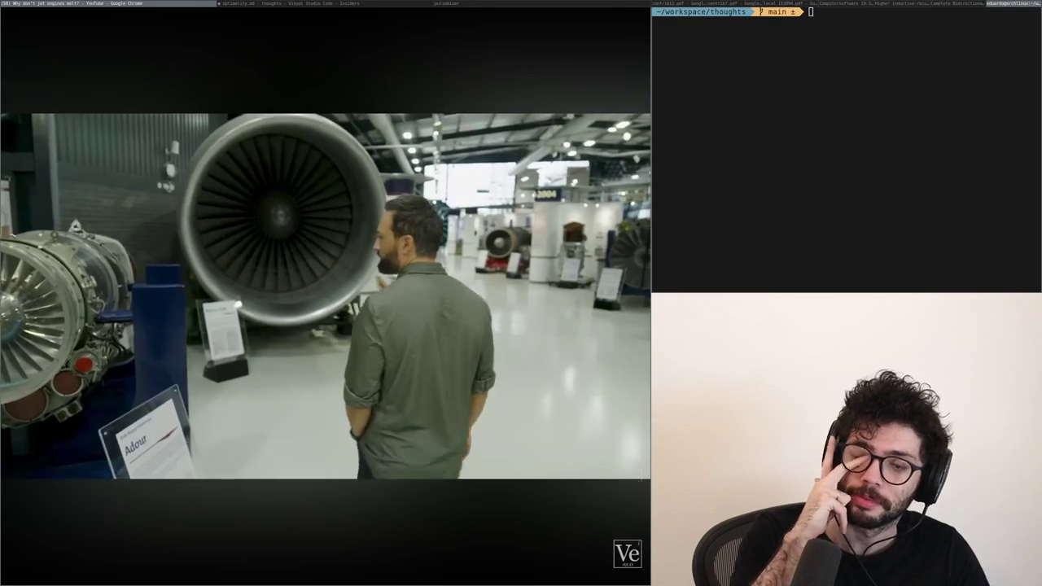
key("space")
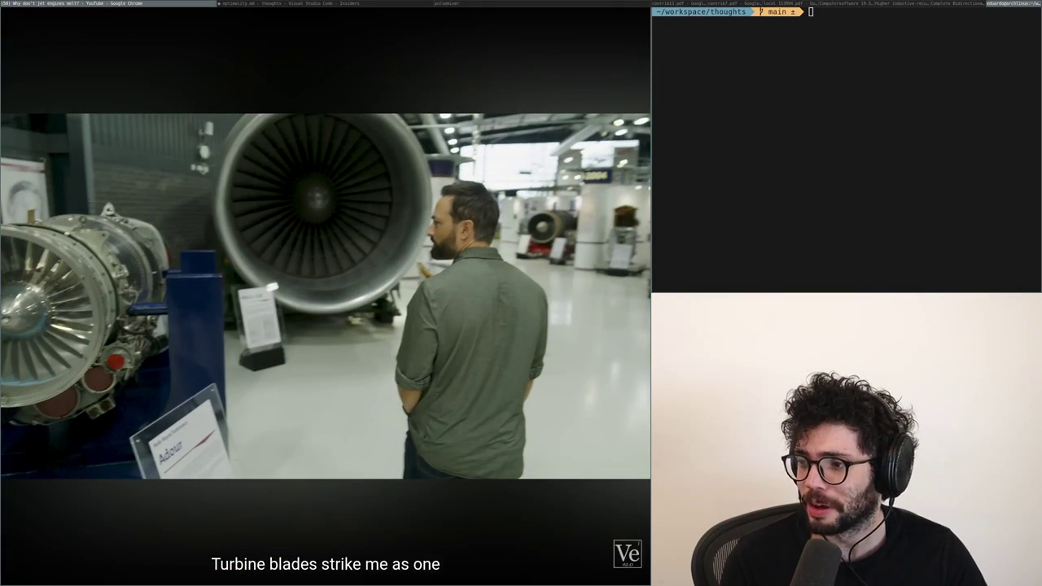
Resume and pause at 14:02 on the line about injecting wax into the die.
left_click(179, 320)
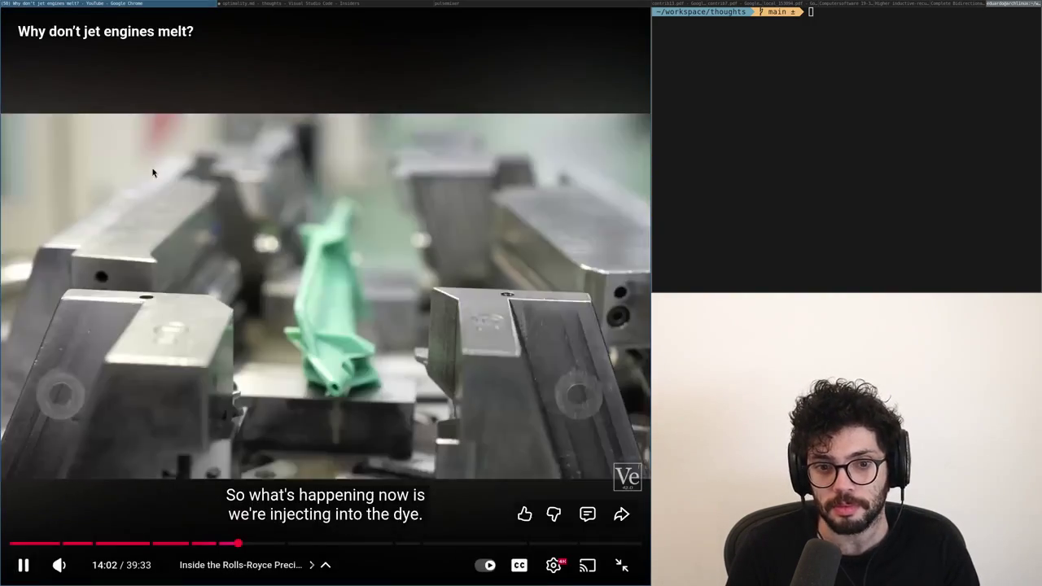
left_click(152, 173)
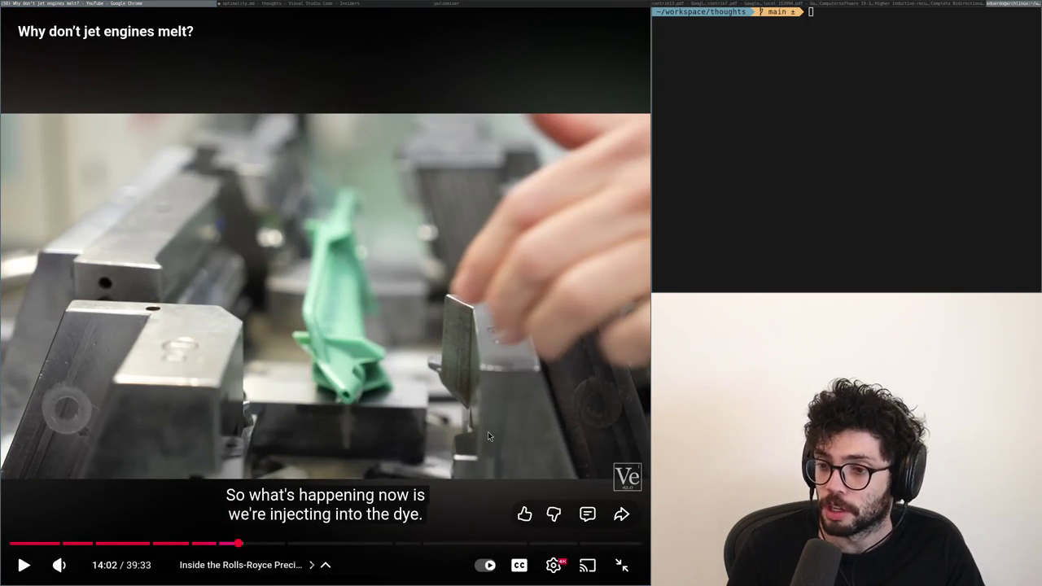
Pause briefly at 14:05 on the turbine blade's beginning, then keep playing.
left_click(381, 410)
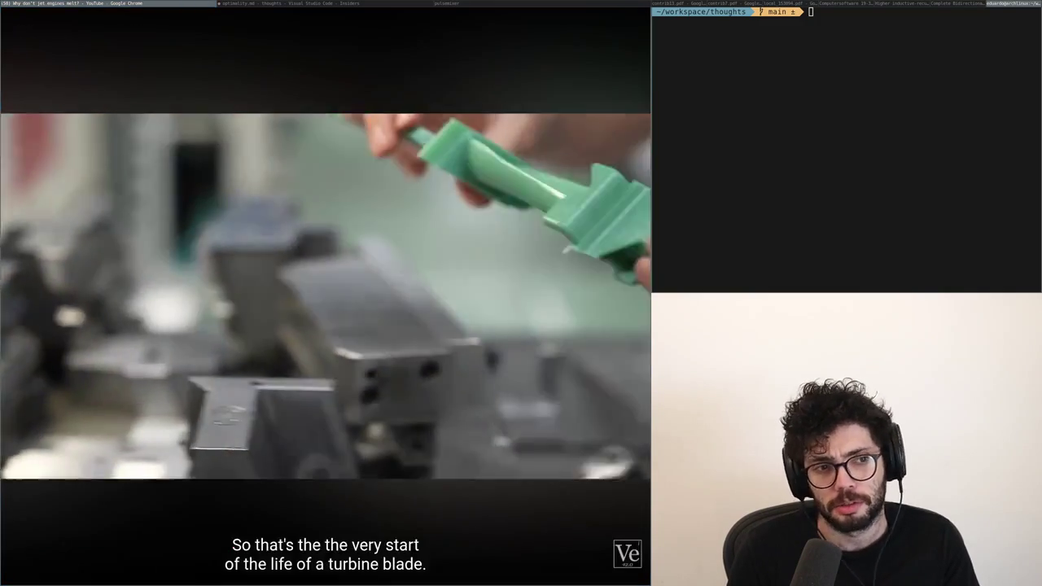
left_click(245, 190)
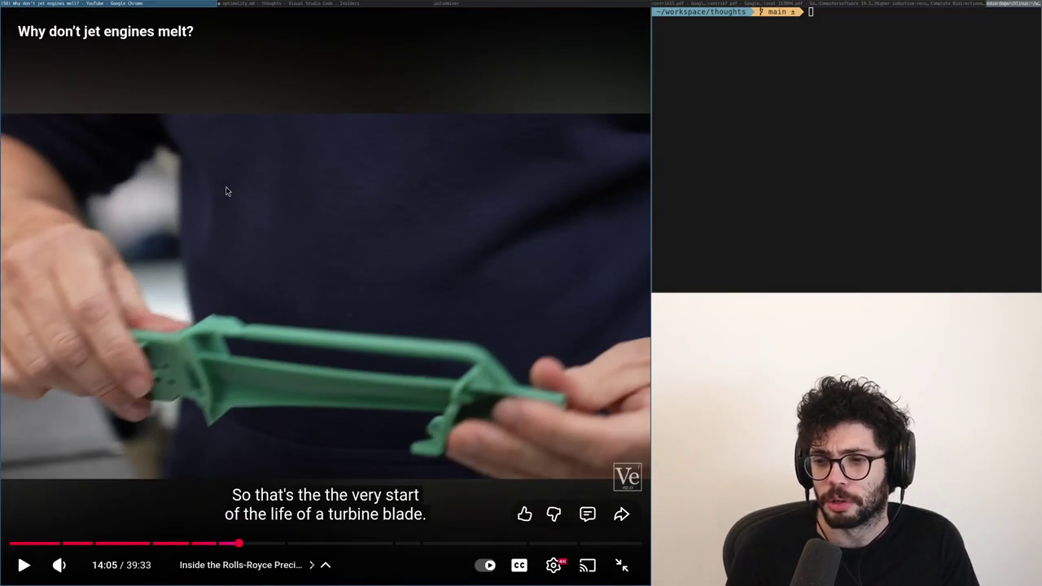
left_click(226, 191)
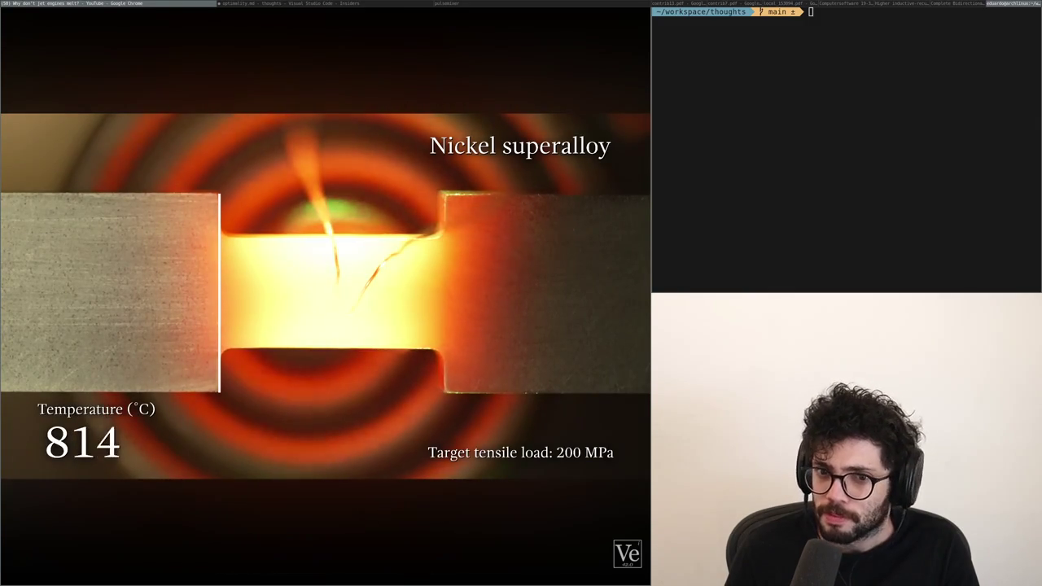
Pause at 17:49 as the nickel superalloy at 824 °C gets stronger.
left_click(232, 277)
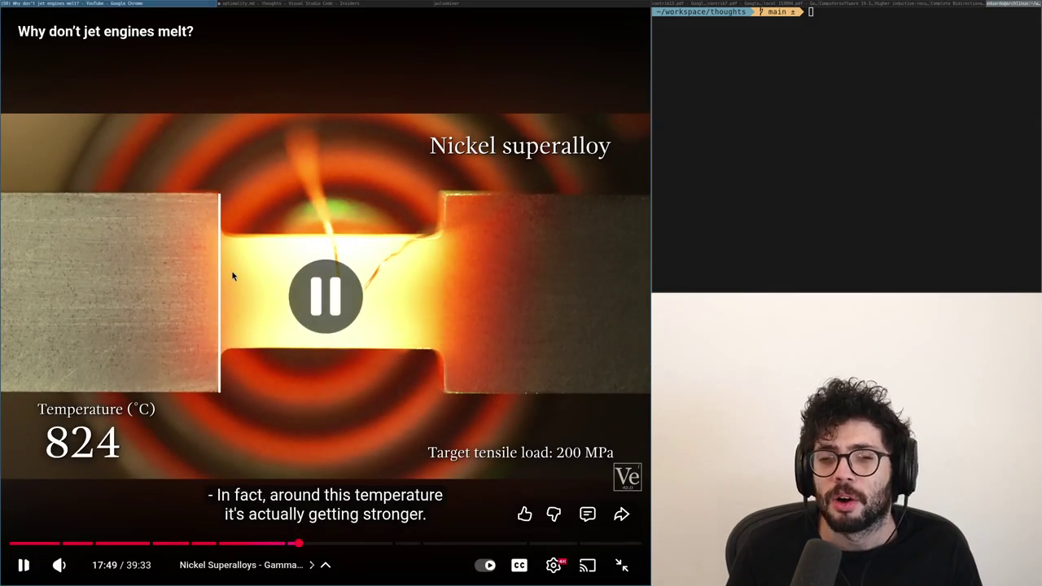
Pause at 17:56 on the superalloy cracking at 845 °C under 200 MPa, then resume.
left_click(286, 379)
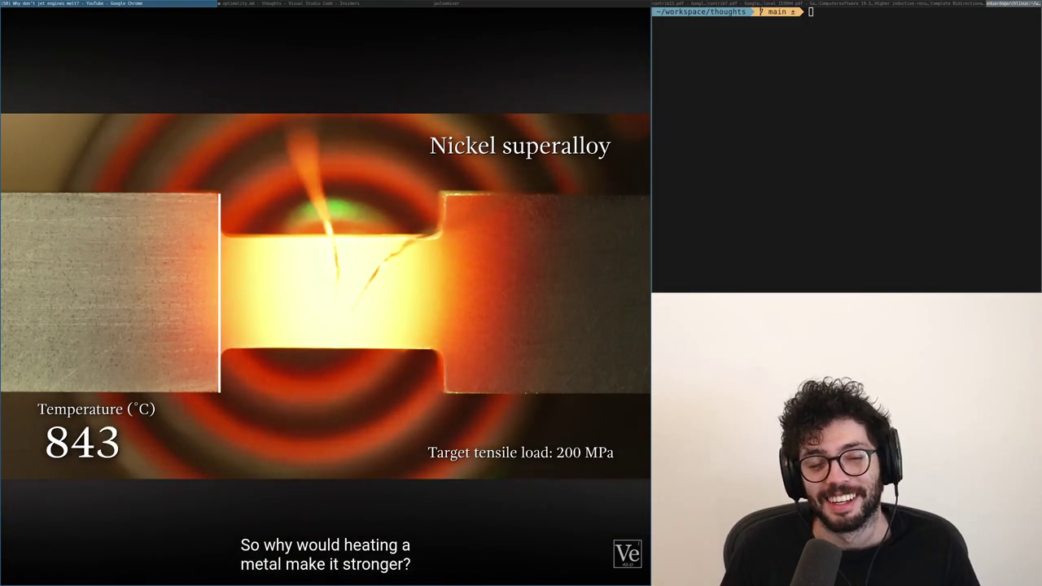
left_click(327, 371)
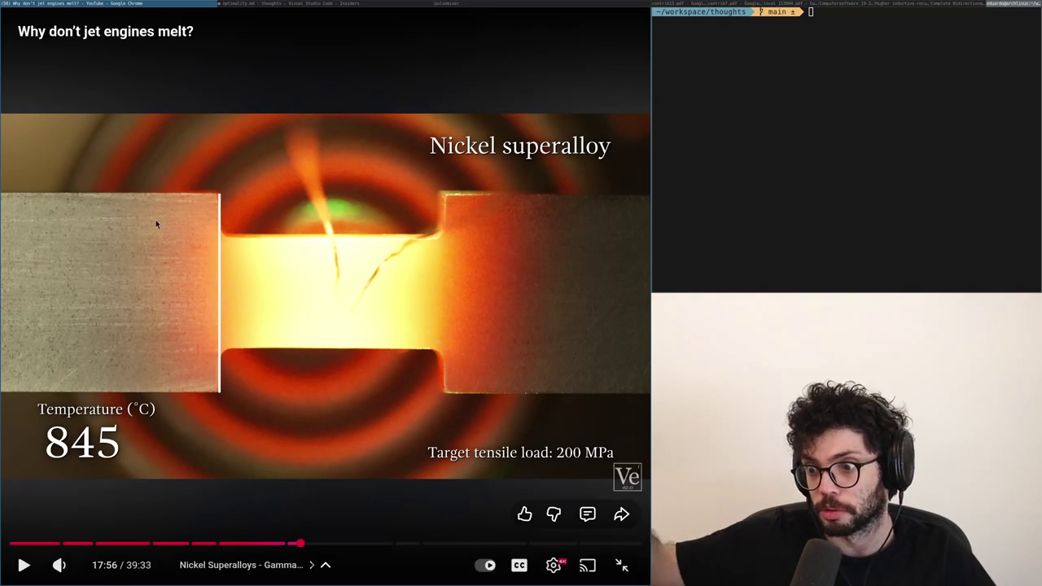
left_click(469, 307)
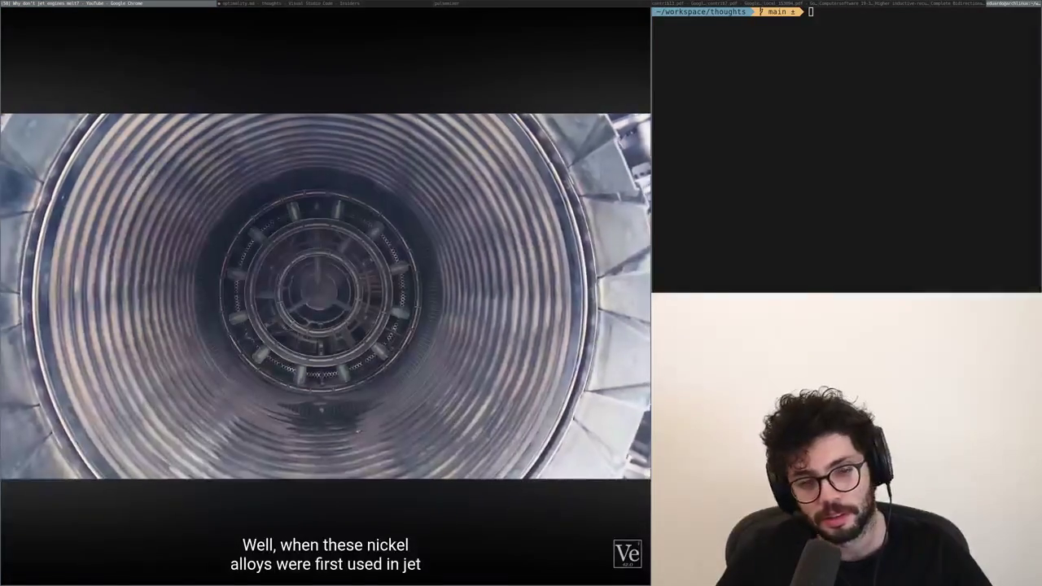